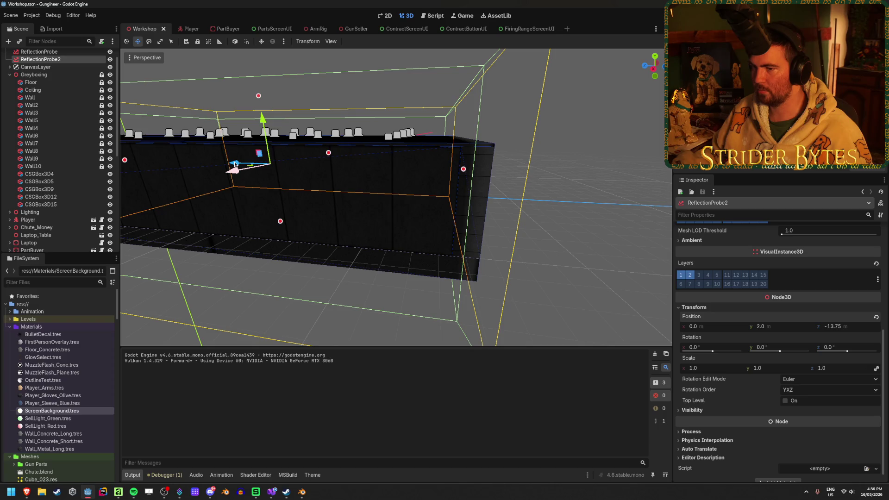
# Step: Move ReflectionProbe2 along the room to a Z position of -14
pyautogui.moveTo(235, 162); pyautogui.dragTo(244, 164)
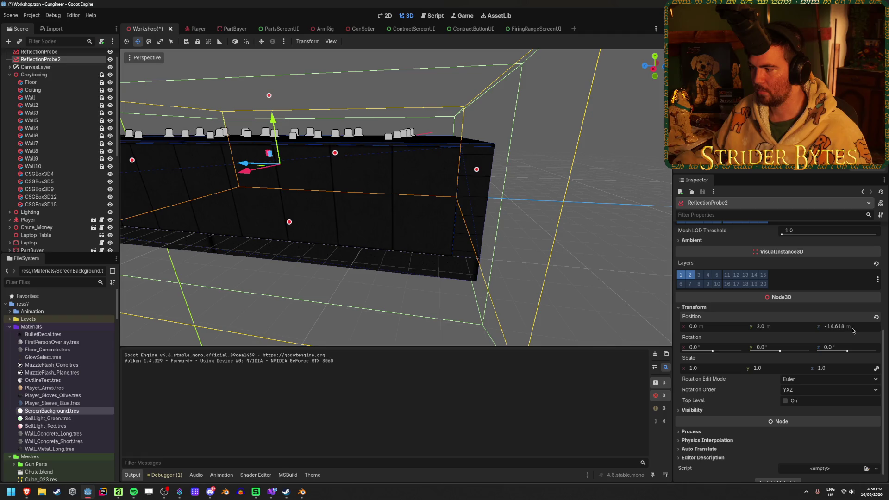
pyautogui.write('15')
pyautogui.press('Return')
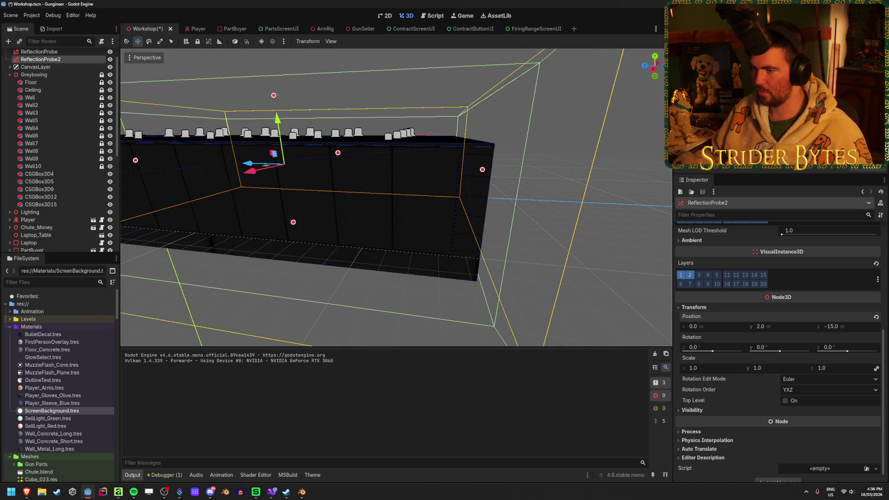
pyautogui.press('w')
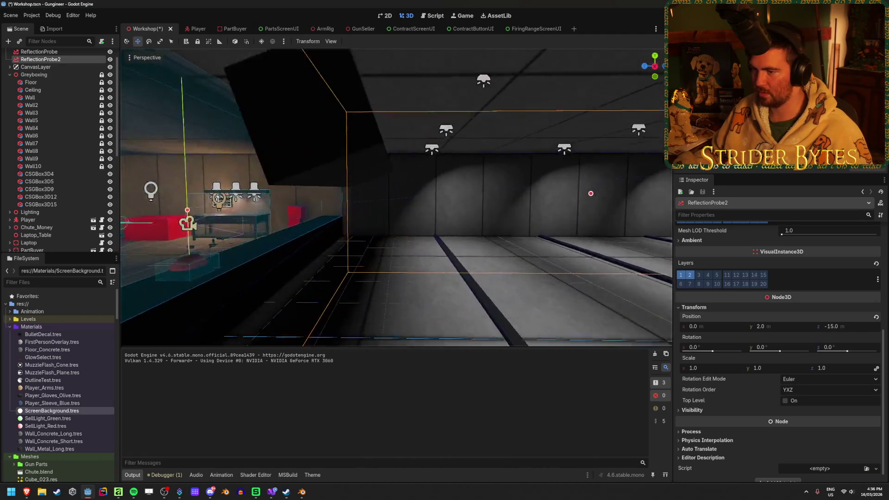
pyautogui.scroll(5, 759, 423)
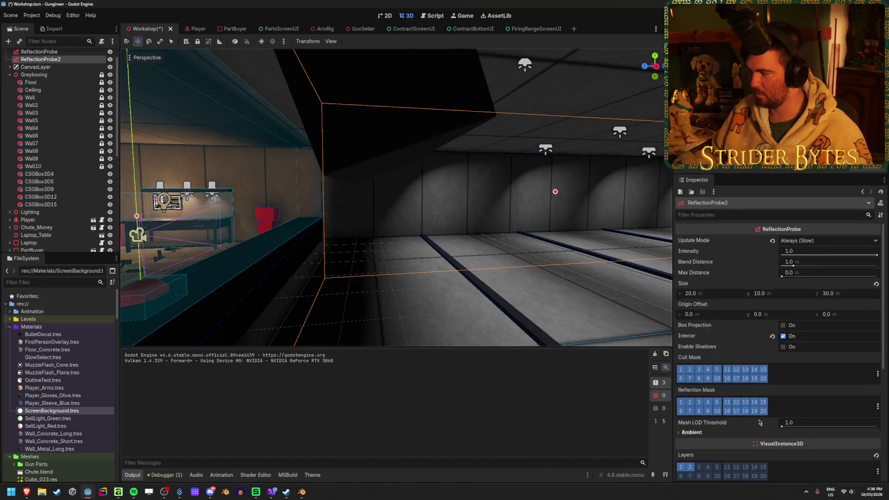
pyautogui.press('w')
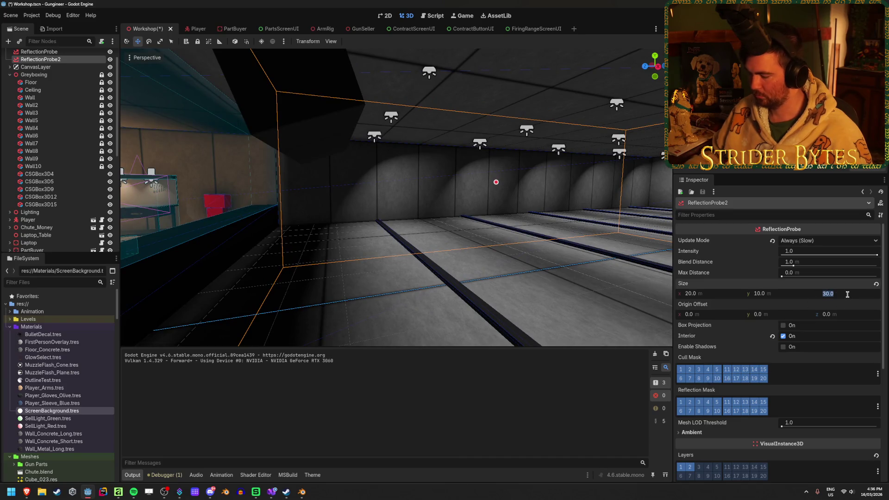
pyautogui.write('32')
# Step: Extend ReflectionProbe2's depth to 32 m and save the Workshop scene
pyautogui.press('Return')
pyautogui.press('w')
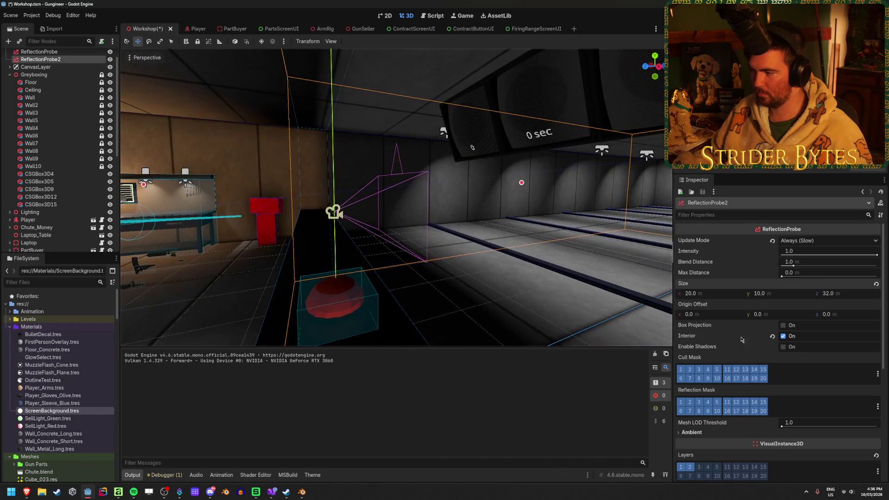
pyautogui.scroll(-5, 846, 389)
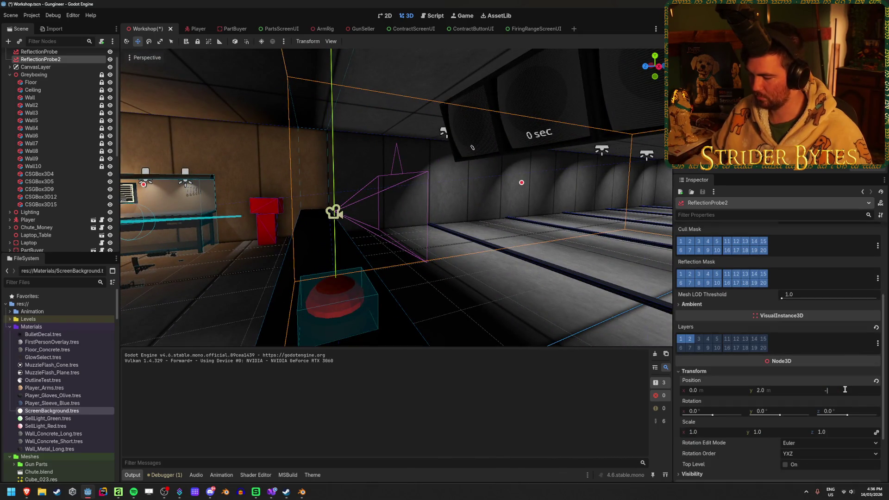
pyautogui.press('s')
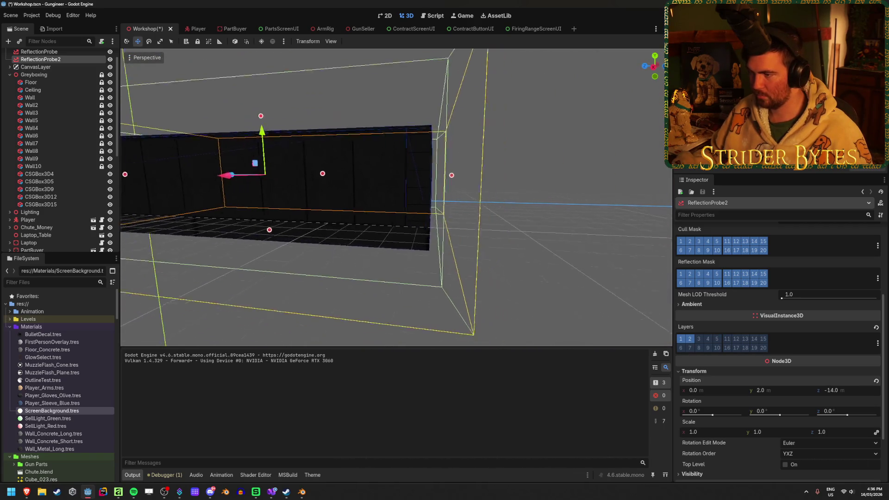
pyautogui.hotkey('ctrl', 's')
# Step: Inspect the probe box against the wall, then select both reflection probes
pyautogui.press('a')
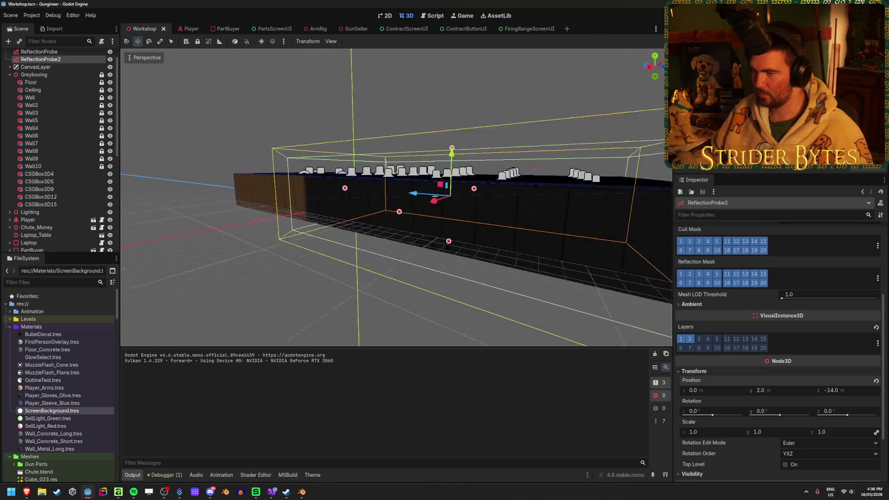
pyautogui.press('w')
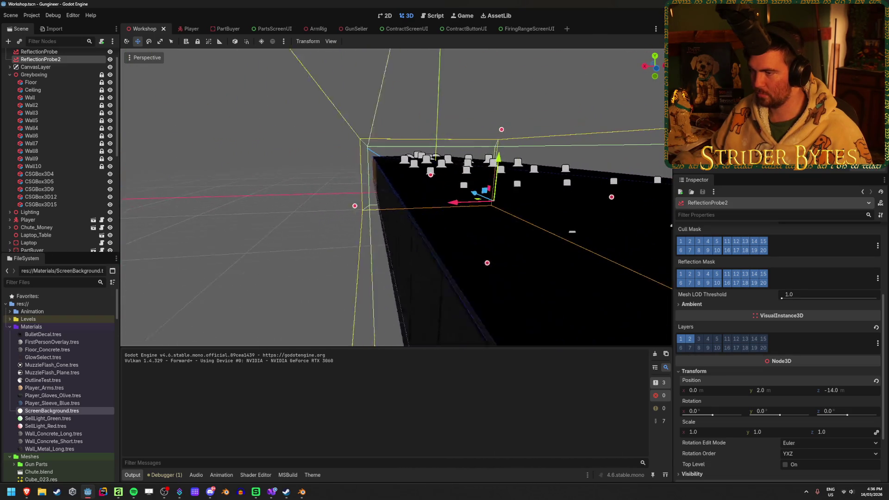
pyautogui.press('w')
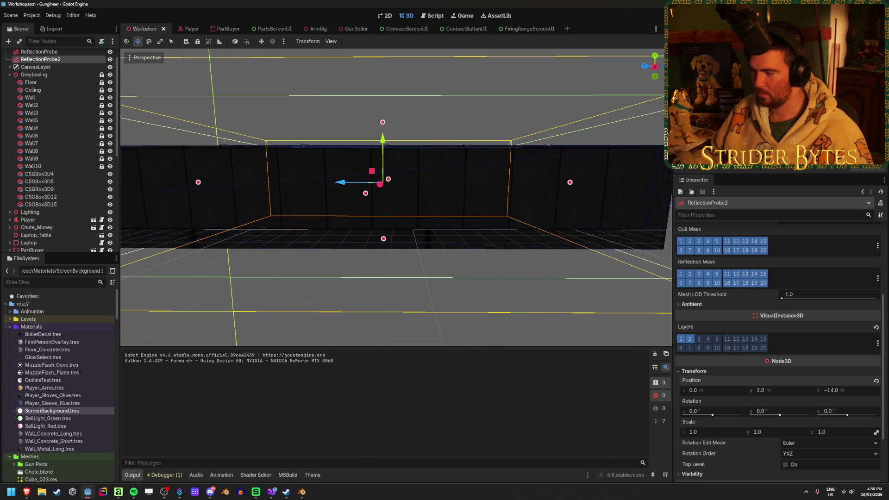
pyautogui.press('s')
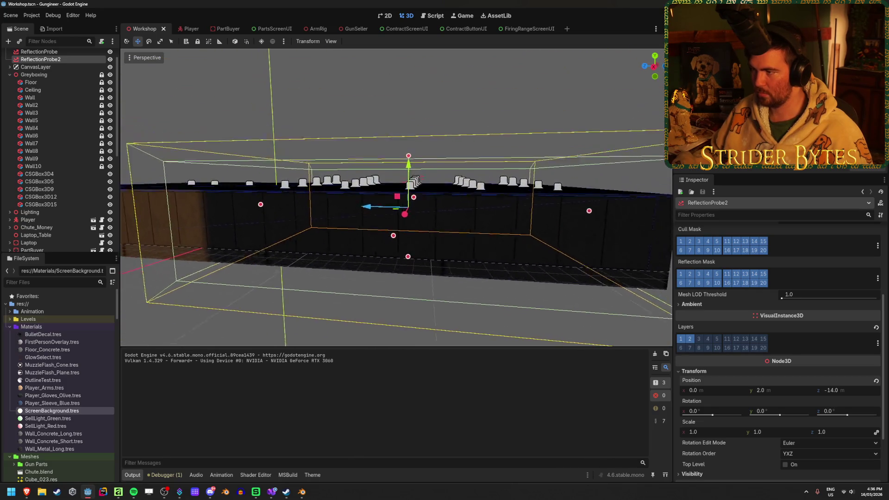
pyautogui.press('s')
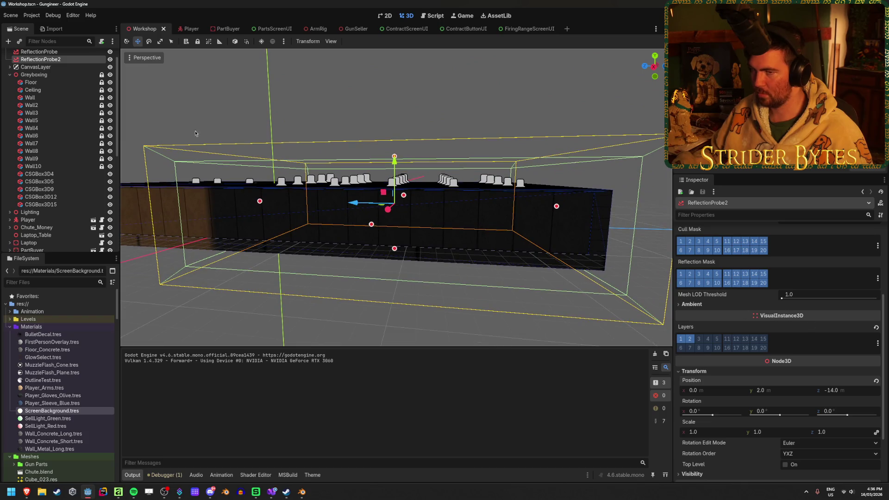
pyautogui.keyDown('shift'); pyautogui.click(78, 52); pyautogui.keyUp('shift')
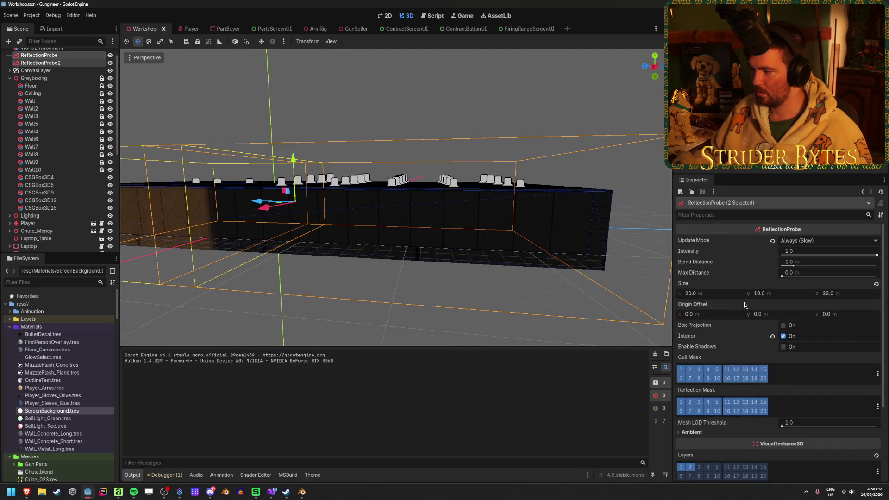
# Step: Set both probes' height to 6 m and save the scene
pyautogui.moveTo(780, 295); pyautogui.dragTo(773, 296)
pyautogui.write('6')
pyautogui.press('Return')
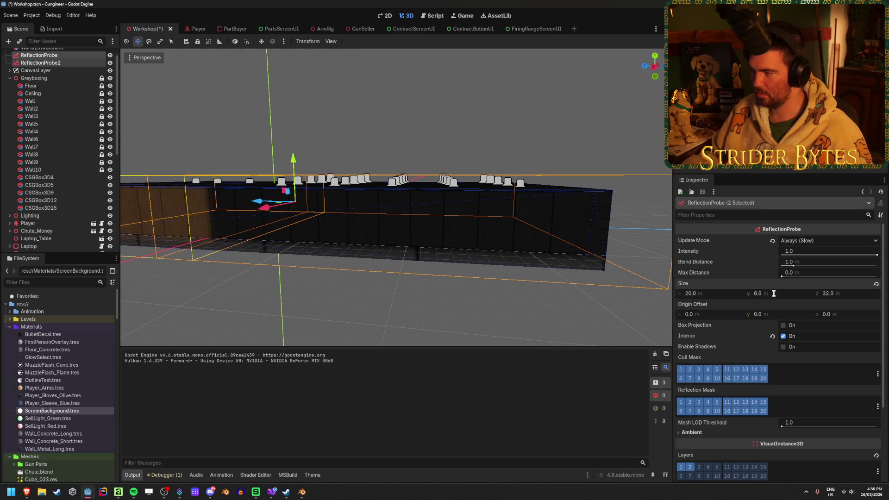
pyautogui.hotkey('ctrl', 's')
# Step: Frame ReflectionProbe2, reselect both probes, set their height to 8 m and save
pyautogui.click(41, 62)
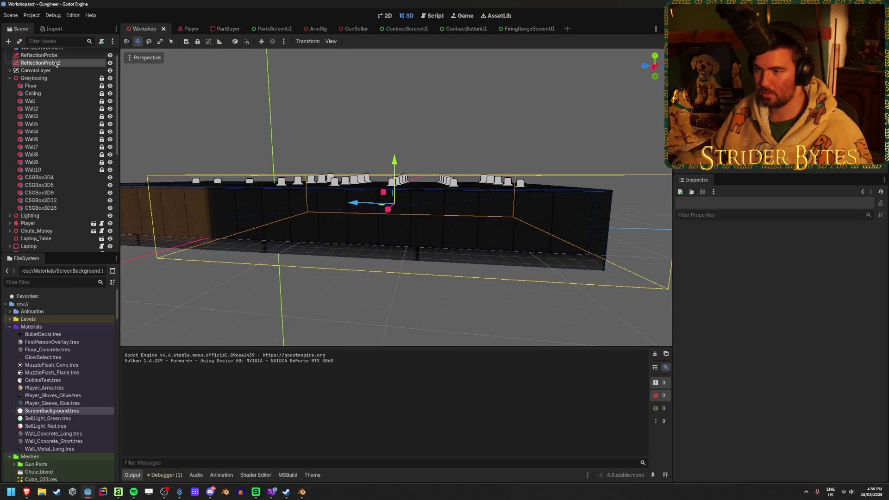
pyautogui.press('f')
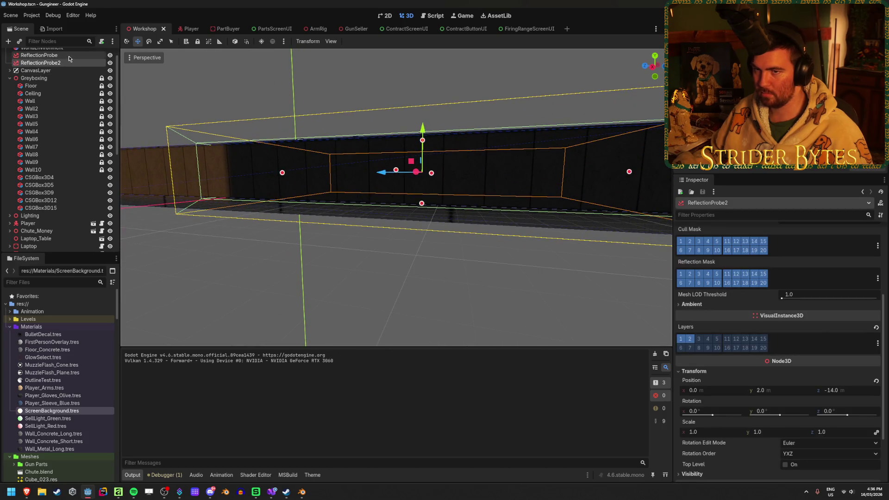
pyautogui.keyDown('ctrl'); pyautogui.click(68, 57); pyautogui.keyUp('ctrl')
pyautogui.write('8')
pyautogui.press('Return')
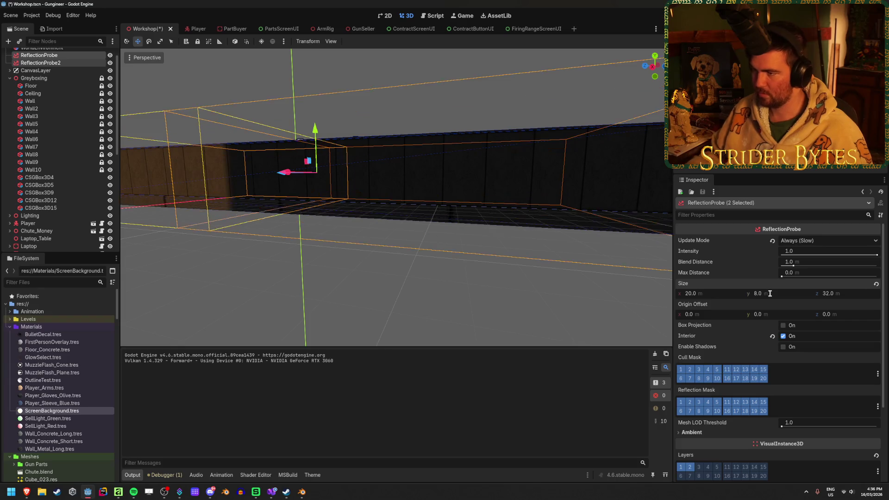
pyautogui.hotkey('ctrl', 's')
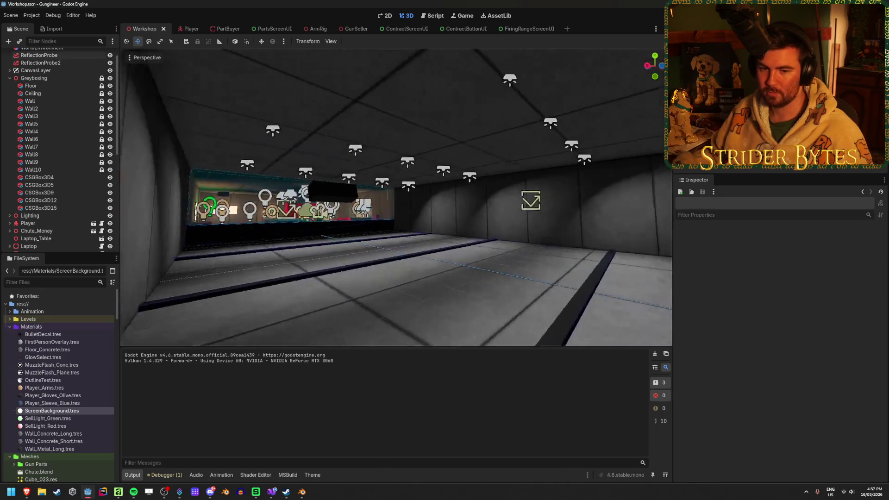
pyautogui.moveTo(459, 221); pyautogui.dragTo(459, 221)
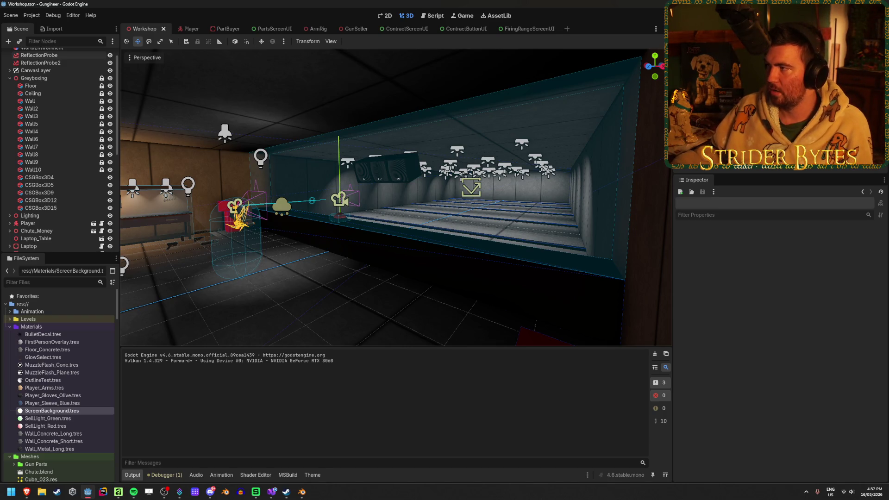
# Step: Launch the game with F5 and pick up the gun part at the workbench
pyautogui.press('F5')
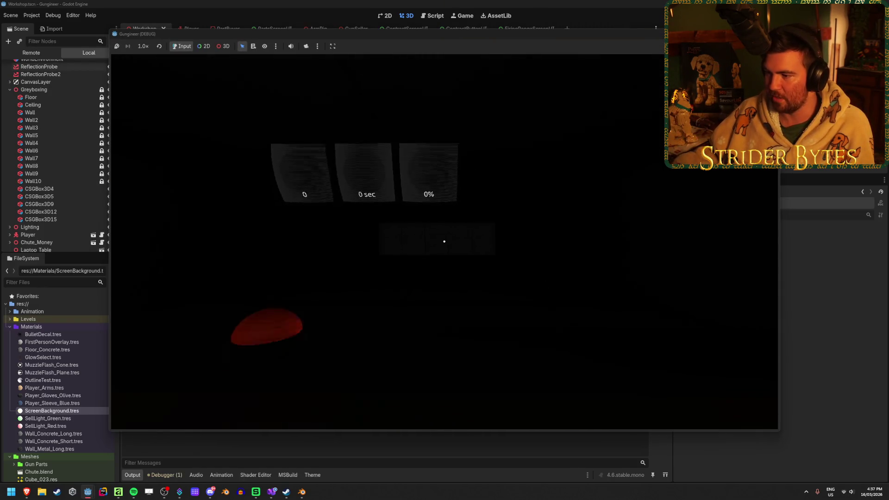
pyautogui.press('w')
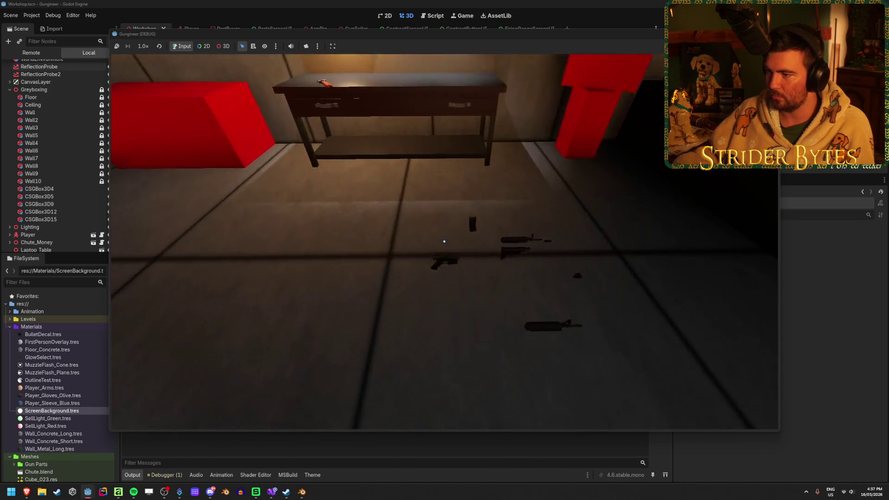
pyautogui.press('w')
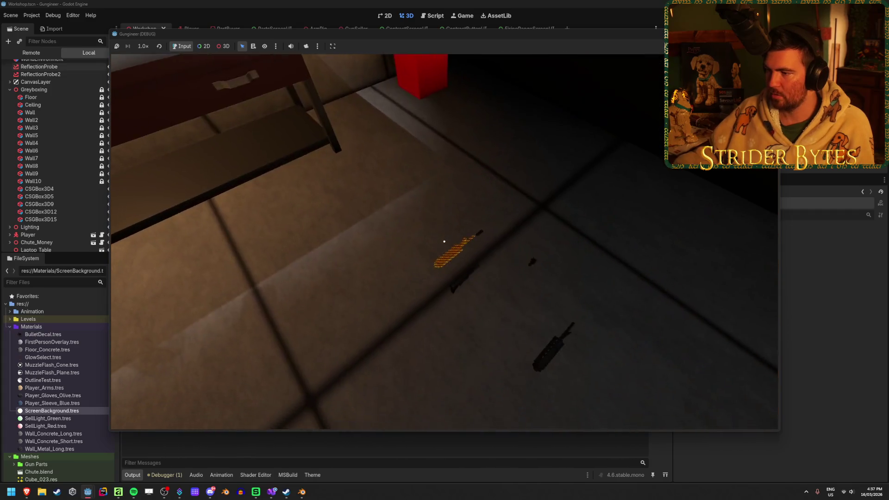
pyautogui.click(444, 241)
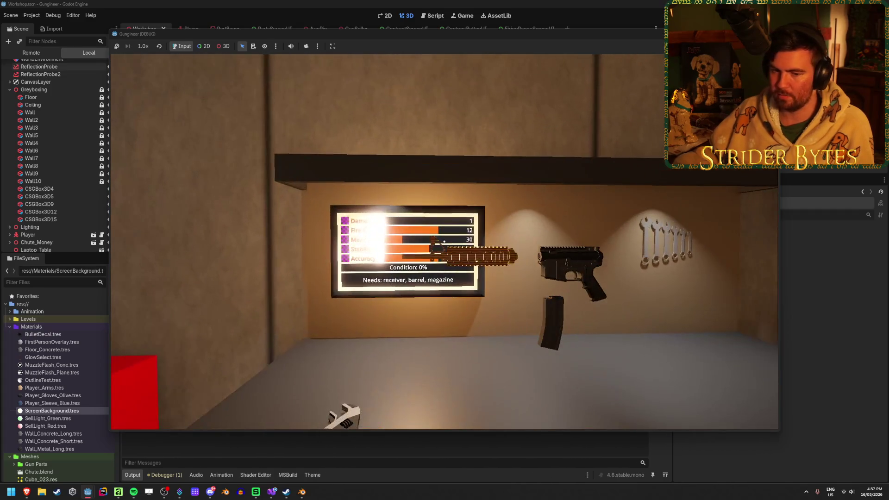
pyautogui.press('w')
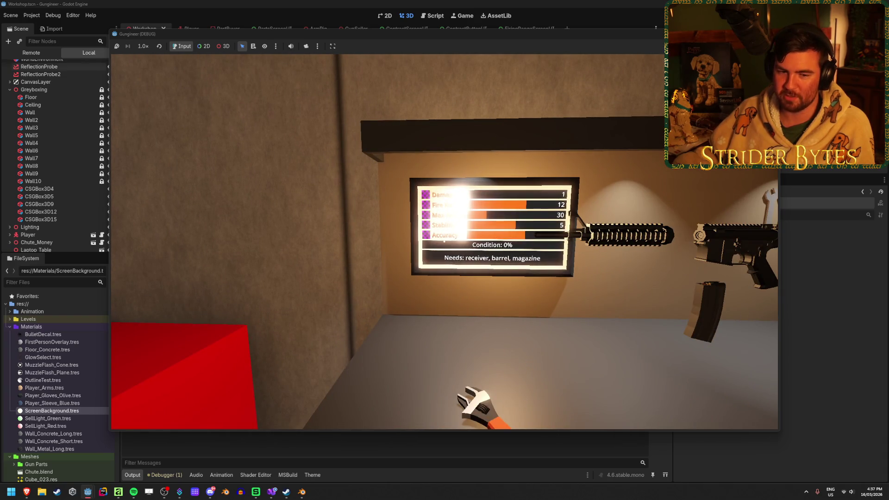
pyautogui.press('w')
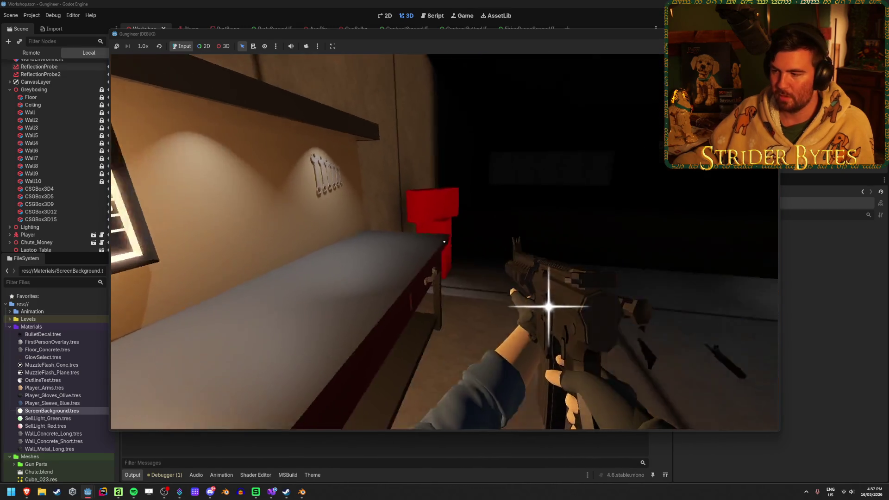
# Step: Walk to the firing range, shoot the target, then stop the game and save
pyautogui.press('w')
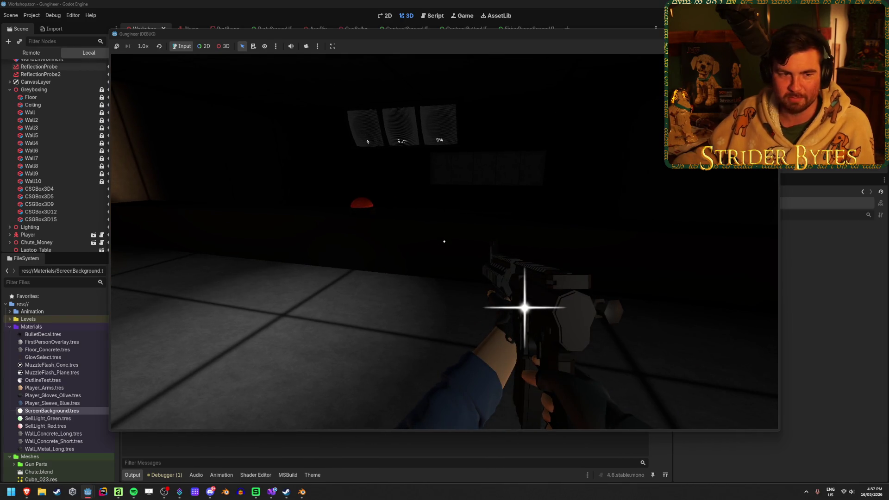
pyautogui.press('w')
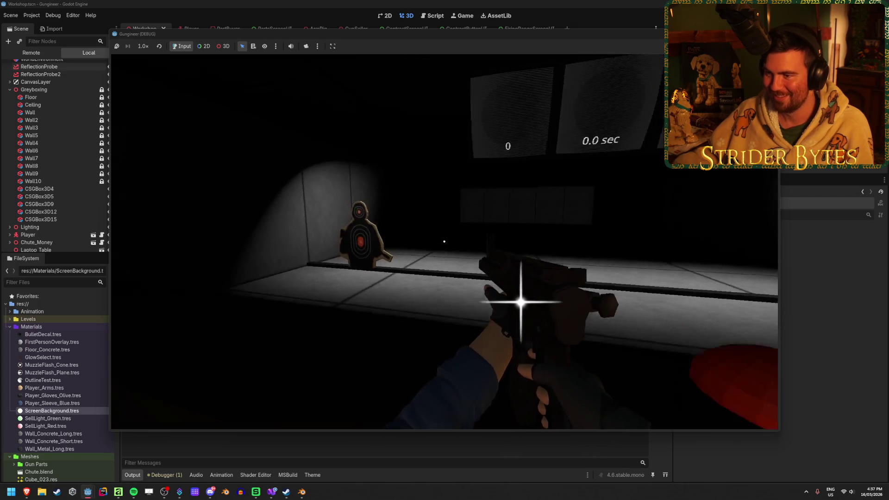
pyautogui.click(444, 241)
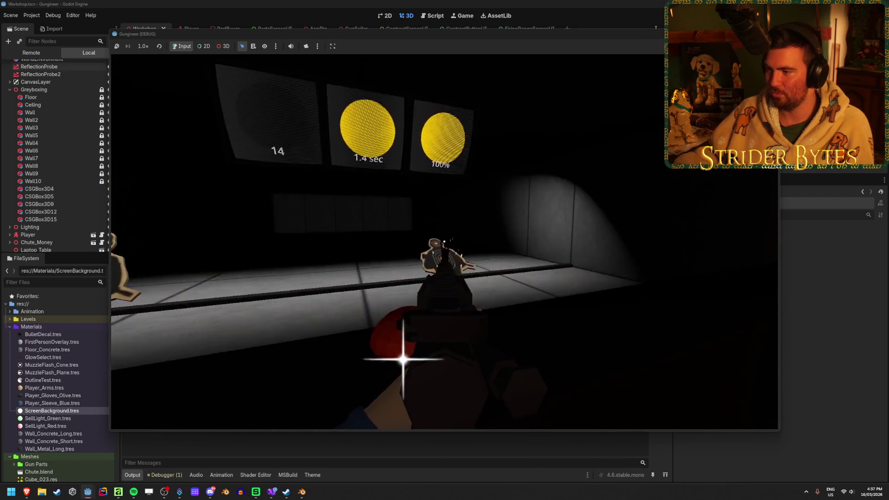
pyautogui.click(444, 241)
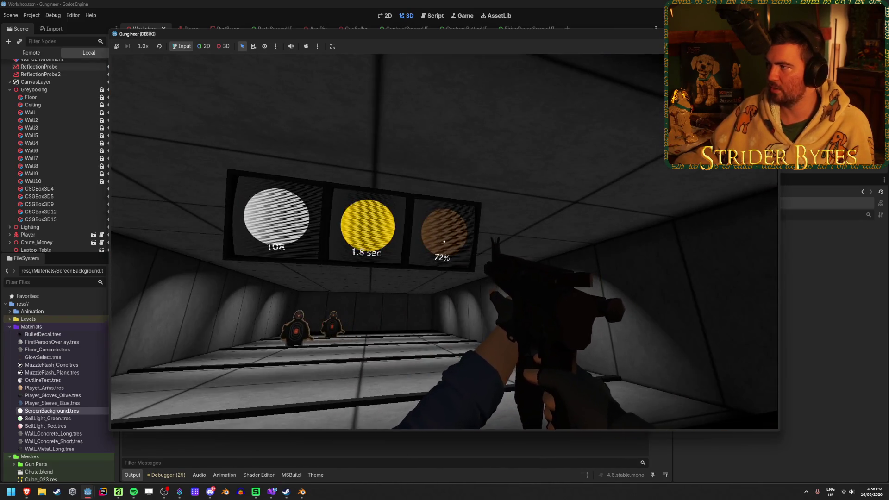
pyautogui.press('F8')
pyautogui.hotkey('ctrl', 's')
pyautogui.scroll(3, 296, 133)
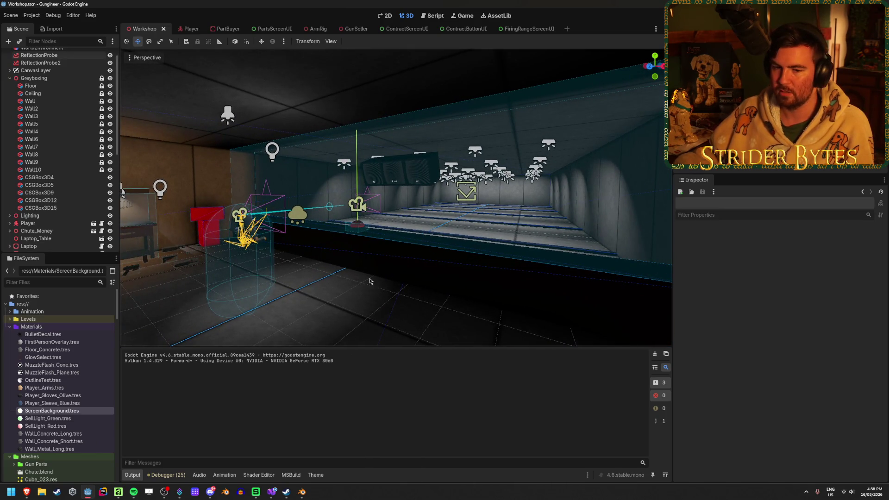
# Step: Fly the viewport across the workshop interior and range corridor, then save the scene
pyautogui.moveTo(370, 281); pyautogui.dragTo(277, 282)
pyautogui.moveTo(393, 208); pyautogui.dragTo(607, 208)
pyautogui.moveTo(352, 278); pyautogui.dragTo(392, 279)
pyautogui.moveTo(632, 207); pyautogui.dragTo(658, 209)
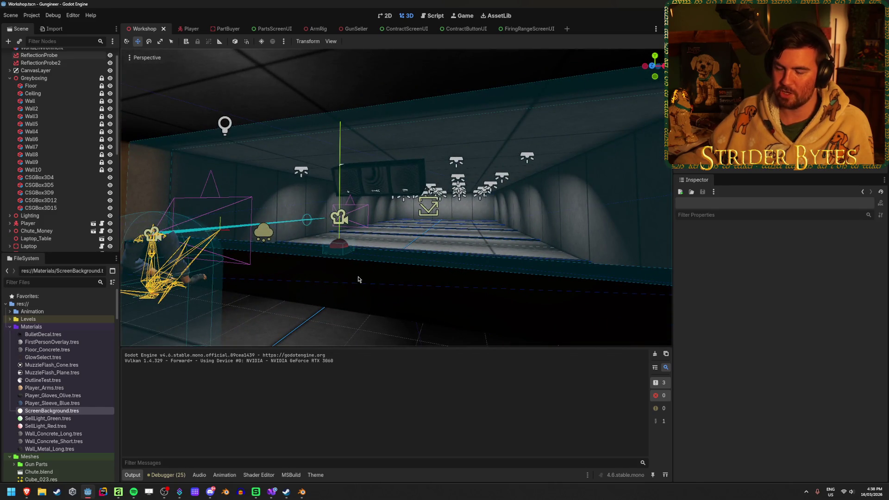
pyautogui.moveTo(409, 301)
pyautogui.mouseDown()
pyautogui.moveTo(398, 273)
pyautogui.moveTo(416, 273)
pyautogui.mouseUp()
pyautogui.hotkey('ctrl', 's')
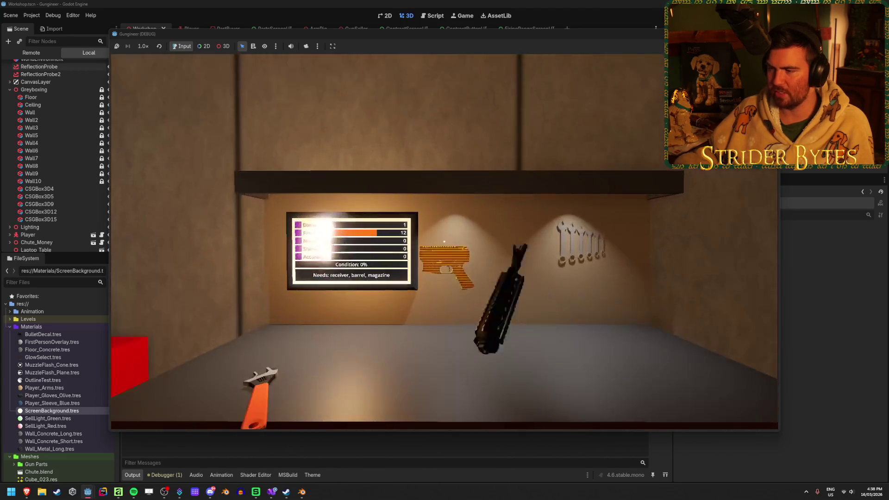
# Step: Grab the rifle with E, fire a shot, release the mouse and stop the game
pyautogui.press('e')
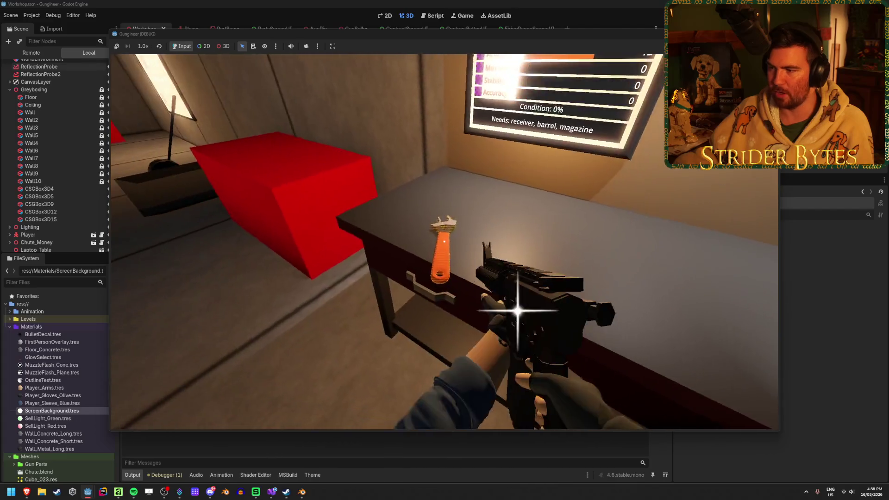
pyautogui.click(444, 242)
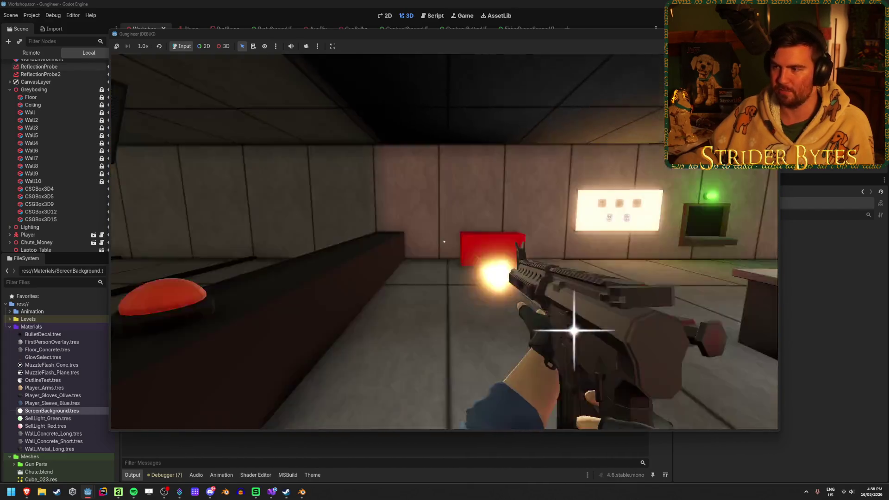
pyautogui.press('Escape')
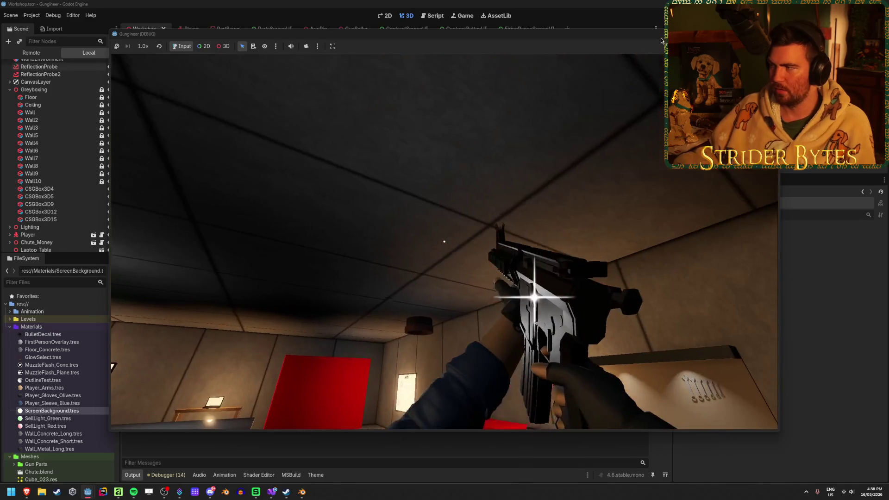
pyautogui.press('F8')
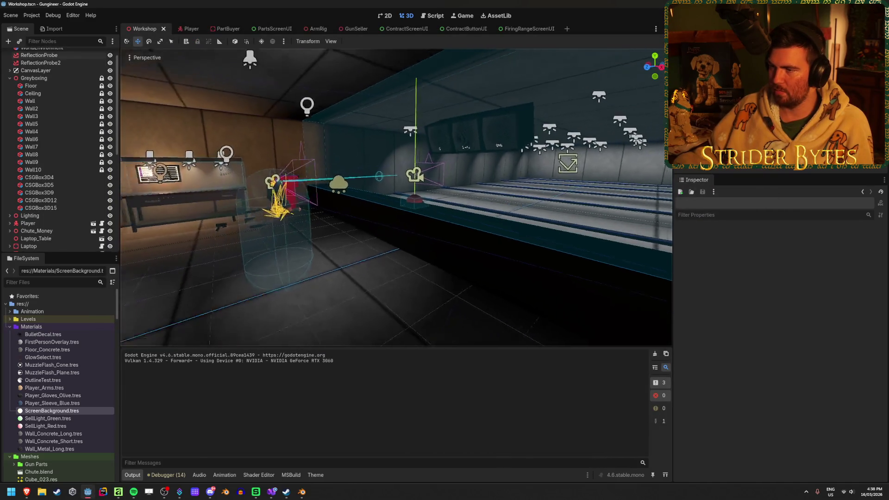
# Step: Select and frame ReflectionProbe in the Scene dock, then hide it with its eye icon
pyautogui.scroll(1, 94, 54)
pyautogui.doubleClick(88, 70)
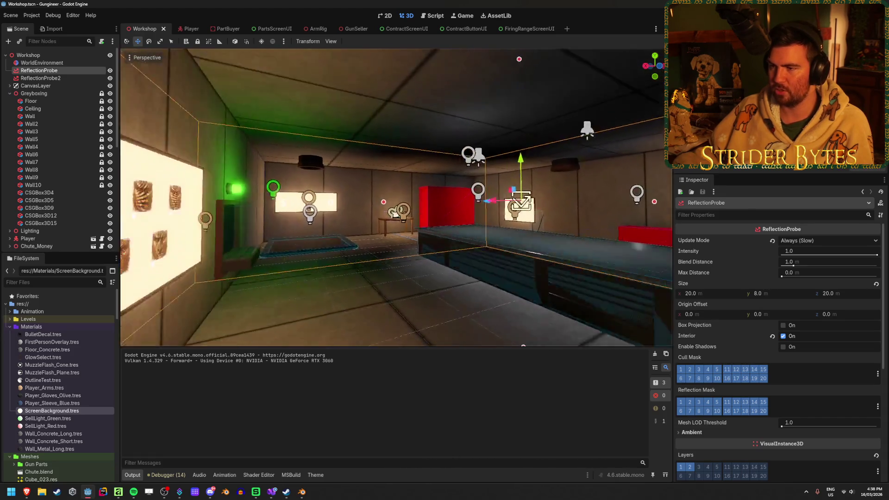
pyautogui.click(110, 71)
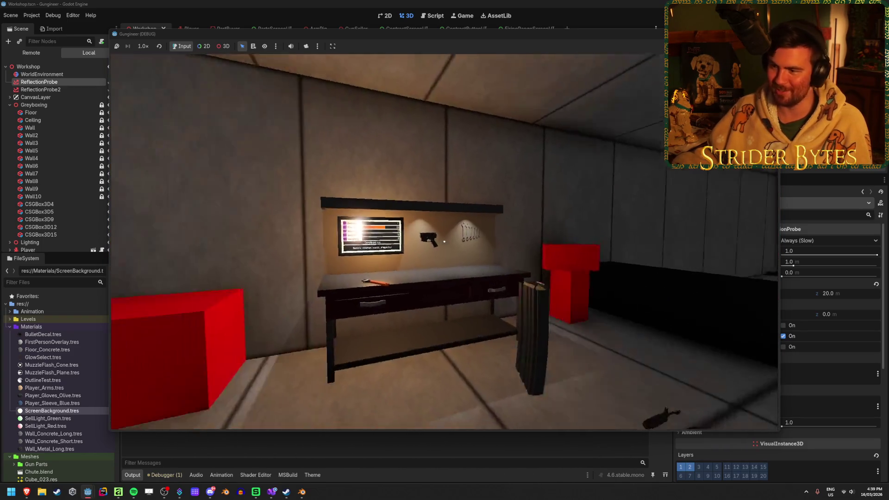
# Step: Take the rifle, fire seven shots, reload with R, and stop the game
pyautogui.press('e')
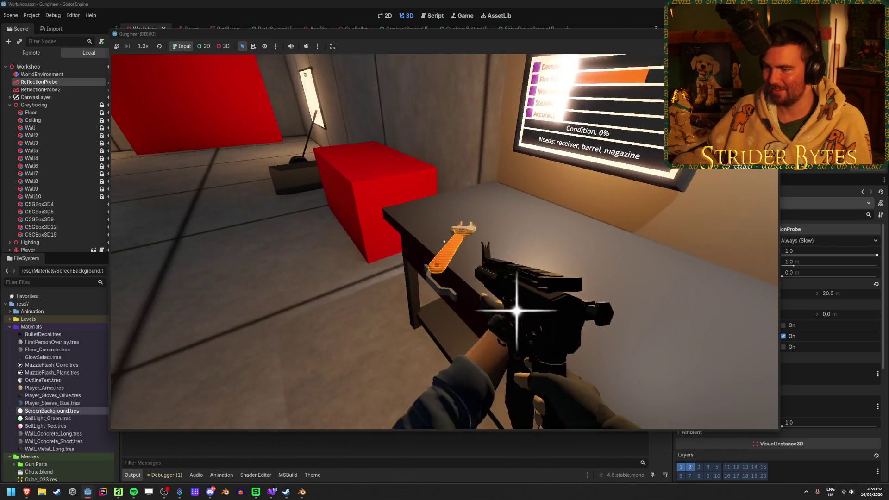
pyautogui.click(444, 241)
pyautogui.click(444, 241)
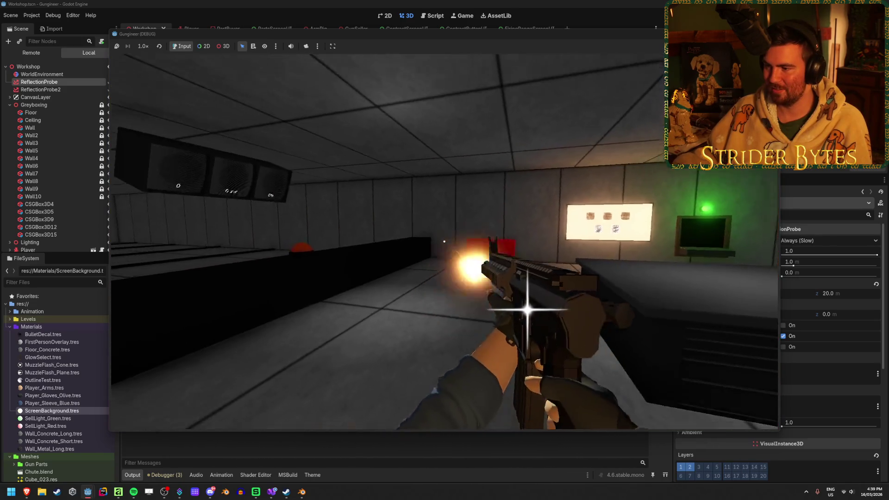
pyautogui.click(444, 242)
pyautogui.click(444, 242)
pyautogui.click(444, 241)
pyautogui.click(444, 241)
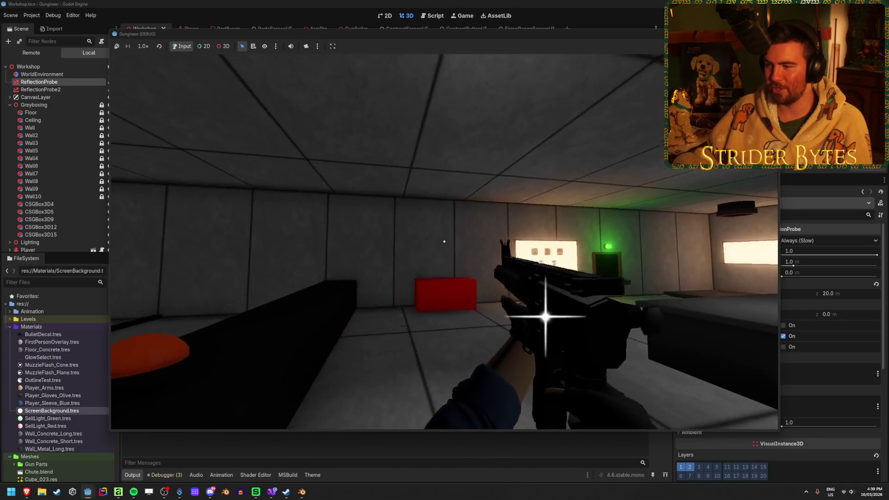
pyautogui.click(444, 241)
pyautogui.press('r')
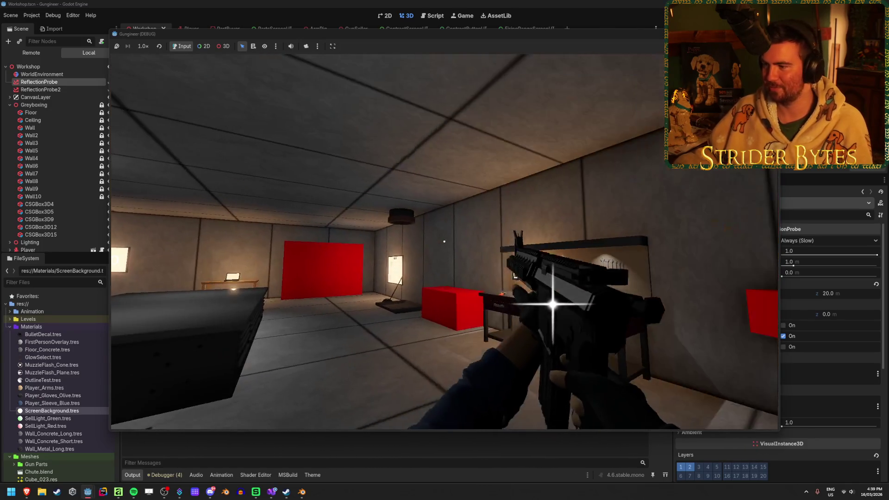
pyautogui.press('F8')
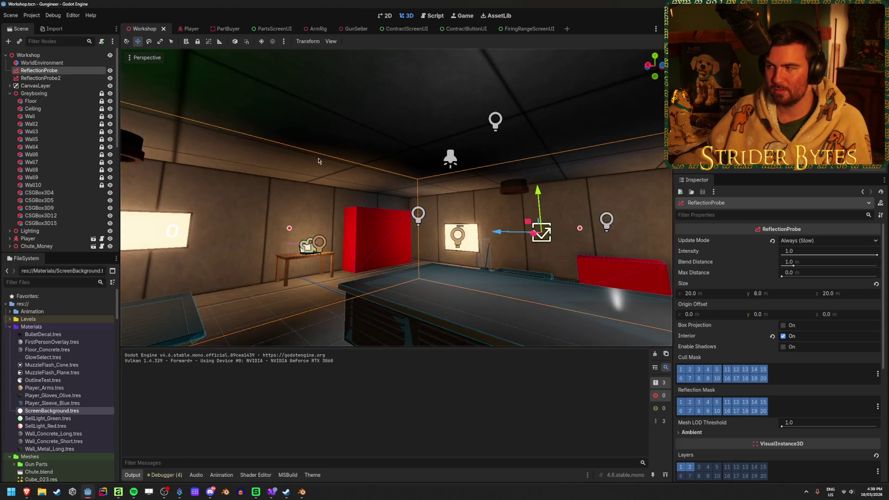
# Step: Deselect the probe, then select Floor and Ceiling to view the 16 × 0.1 × 47 box
pyautogui.click(348, 129)
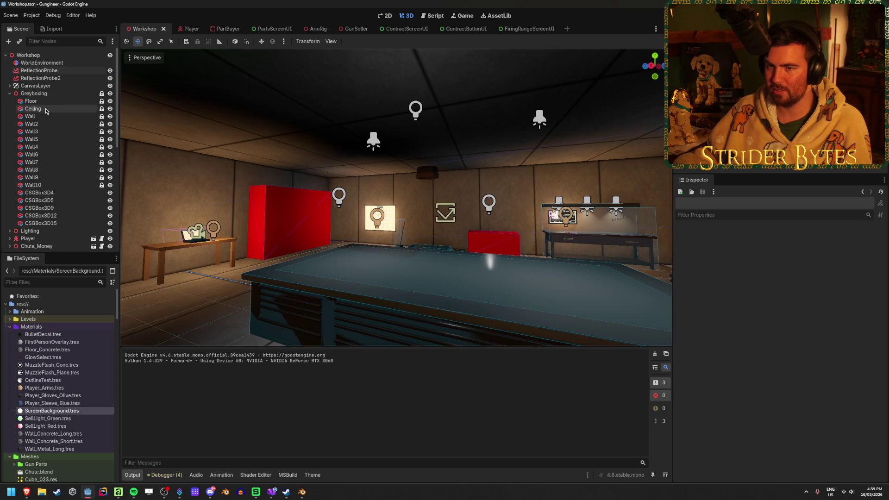
pyautogui.click(33, 109)
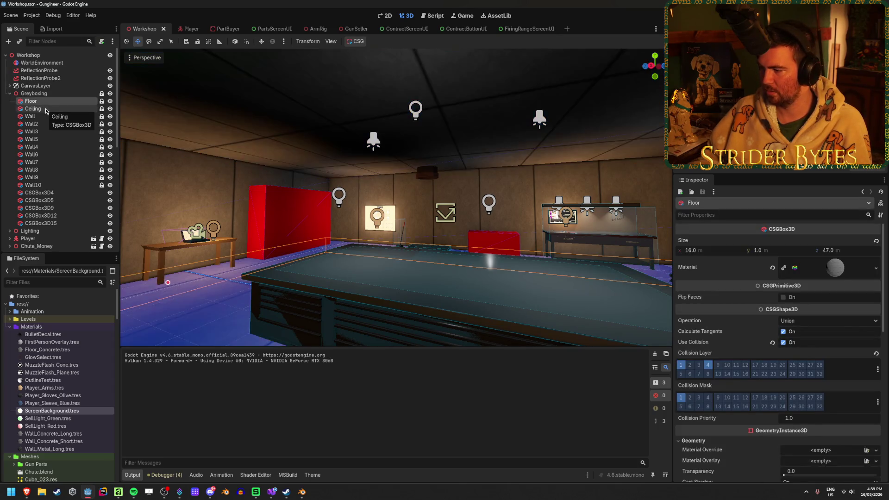
pyautogui.click(46, 110)
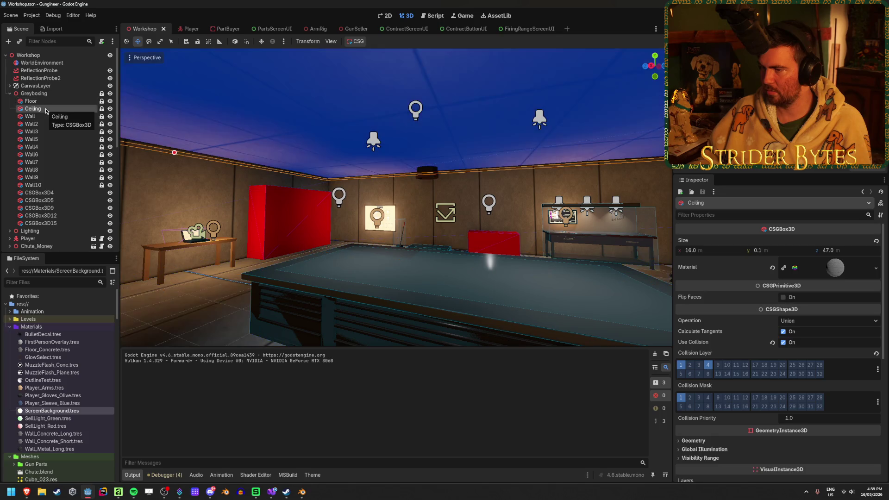
# Step: Raise ReflectionProbe about 0.96 m with its Y gizmo and run the game
pyautogui.press('s')
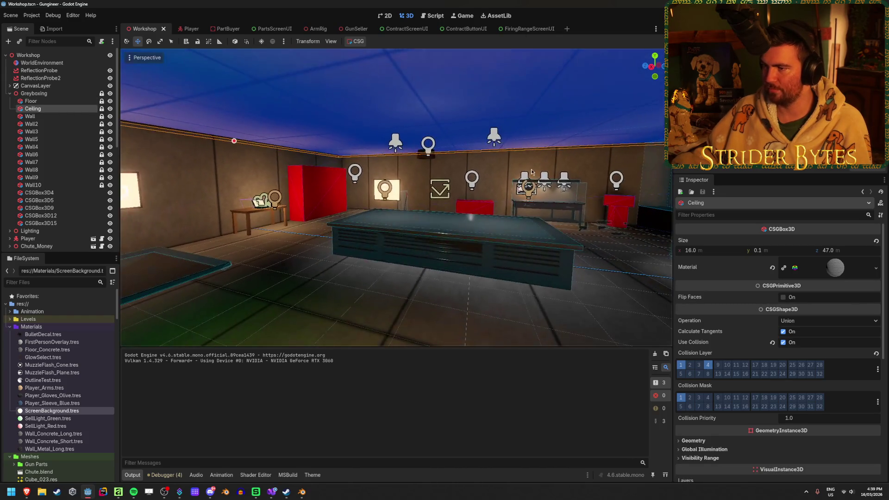
pyautogui.click(81, 73)
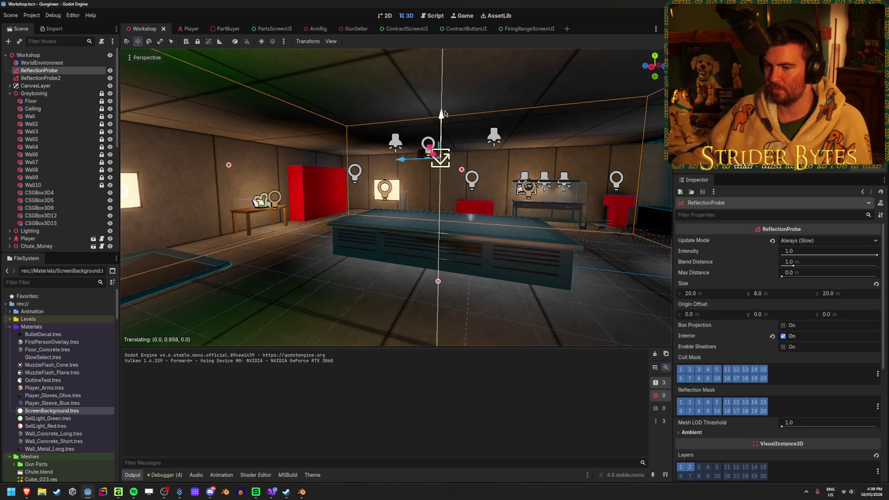
pyautogui.moveTo(444, 113); pyautogui.dragTo(449, 40)
pyautogui.moveTo(453, 92); pyautogui.dragTo(491, 109)
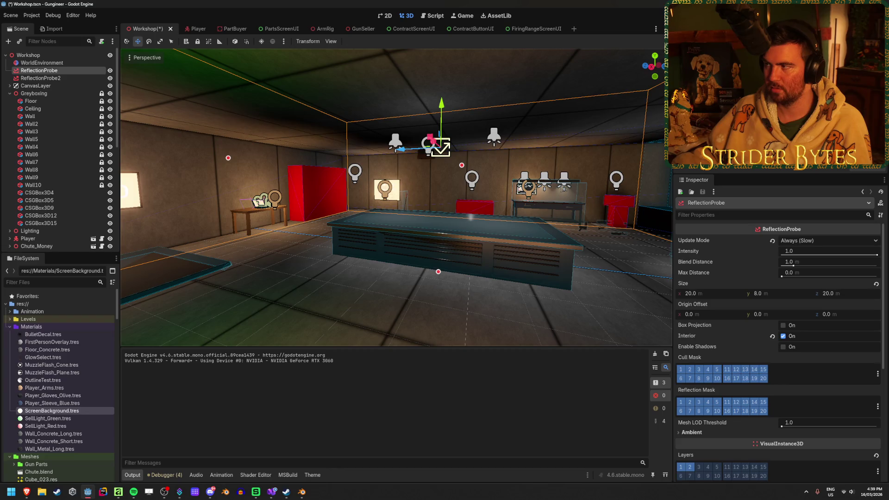
pyautogui.press('F5')
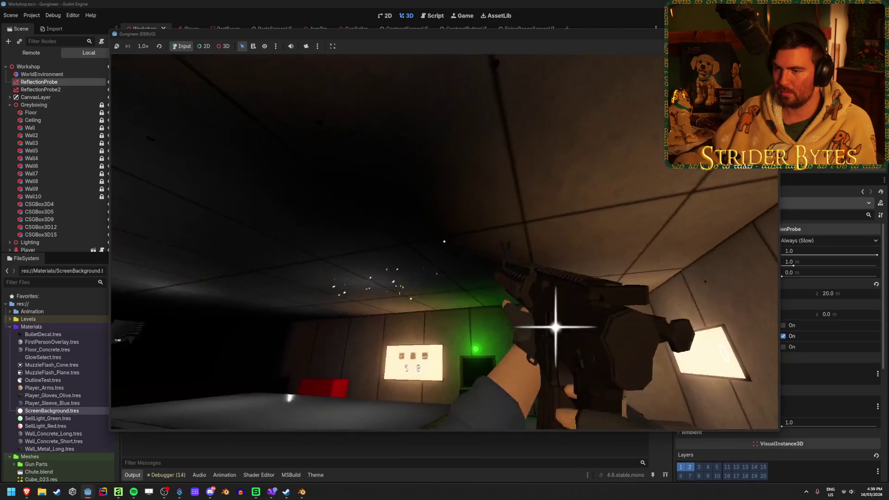
# Step: Aim up at the ceiling while firing, then stop the game and view the workshop again
pyautogui.moveTo(555, 328)
pyautogui.mouseDown()
pyautogui.moveTo(535, 307)
pyautogui.moveTo(540, 343)
pyautogui.moveTo(532, 337)
pyautogui.moveTo(524, 329)
pyautogui.moveTo(540, 327)
pyautogui.moveTo(527, 308)
pyautogui.moveTo(558, 332)
pyautogui.moveTo(540, 318)
pyautogui.moveTo(556, 312)
pyautogui.moveTo(532, 312)
pyautogui.moveTo(581, 327)
pyautogui.moveTo(532, 312)
pyautogui.moveTo(532, 339)
pyautogui.moveTo(544, 326)
pyautogui.mouseUp()
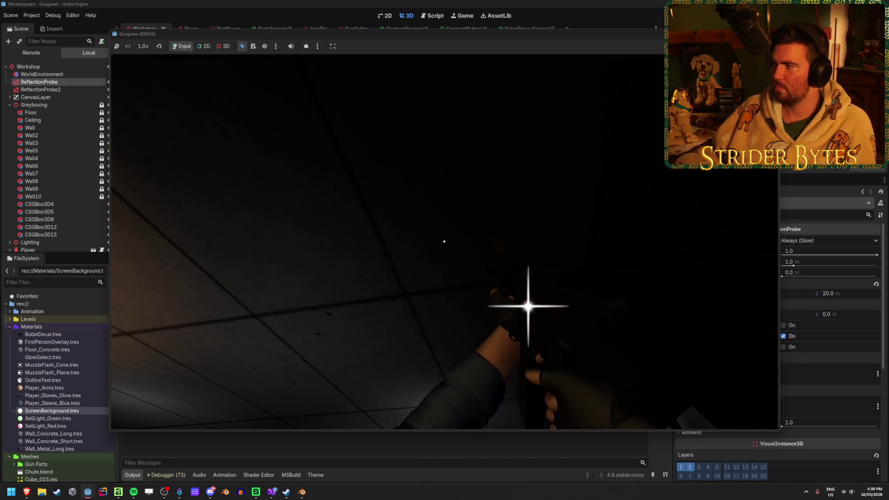
pyautogui.press('F8')
pyautogui.moveTo(598, 118)
pyautogui.mouseDown()
pyautogui.moveTo(555, 120)
pyautogui.moveTo(537, 163)
pyautogui.mouseUp()
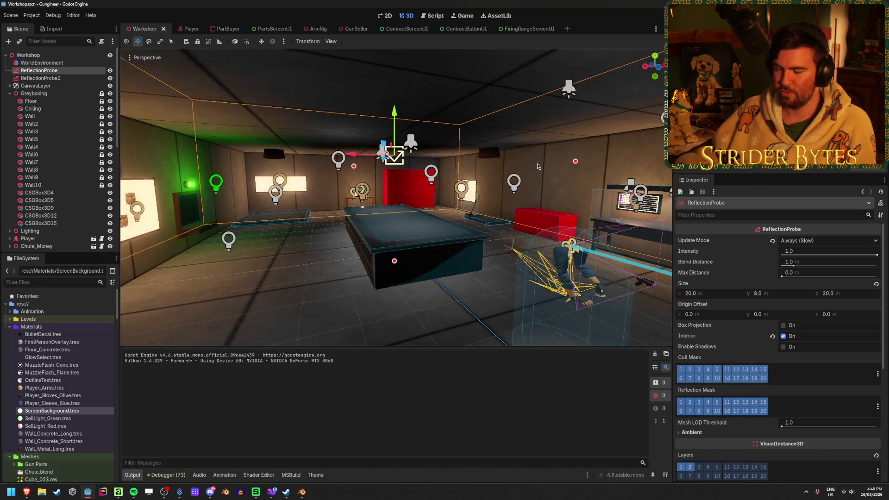
# Step: Set the first ReflectionProbe's Y position to 2, level with the second probe
pyautogui.moveTo(397, 119)
pyautogui.mouseDown()
pyautogui.moveTo(397, 139)
pyautogui.moveTo(361, 167)
pyautogui.mouseUp()
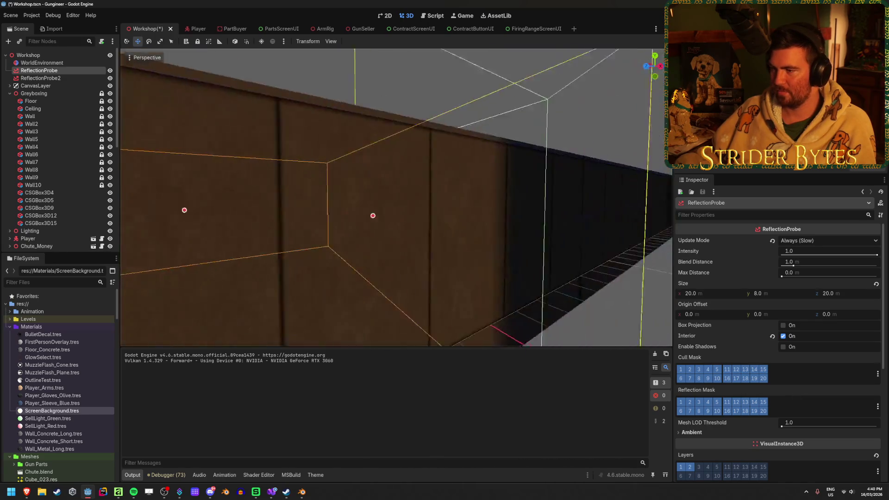
pyautogui.press('f')
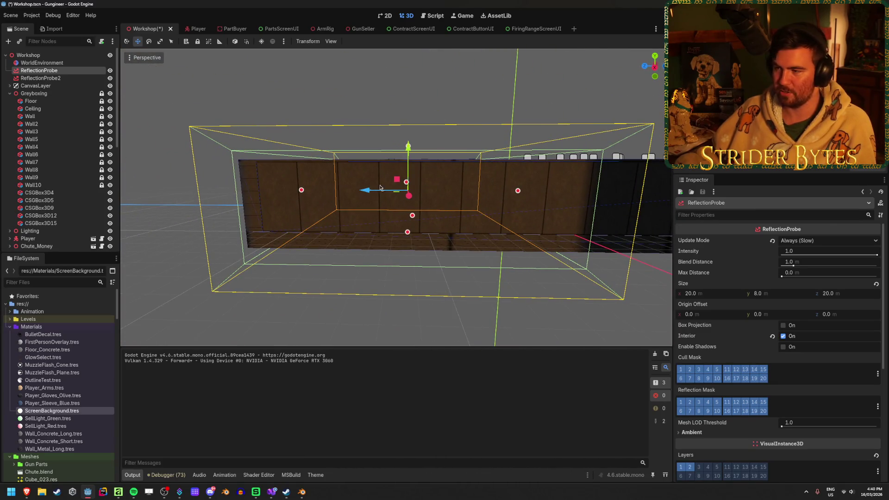
pyautogui.scroll(-5, 773, 316)
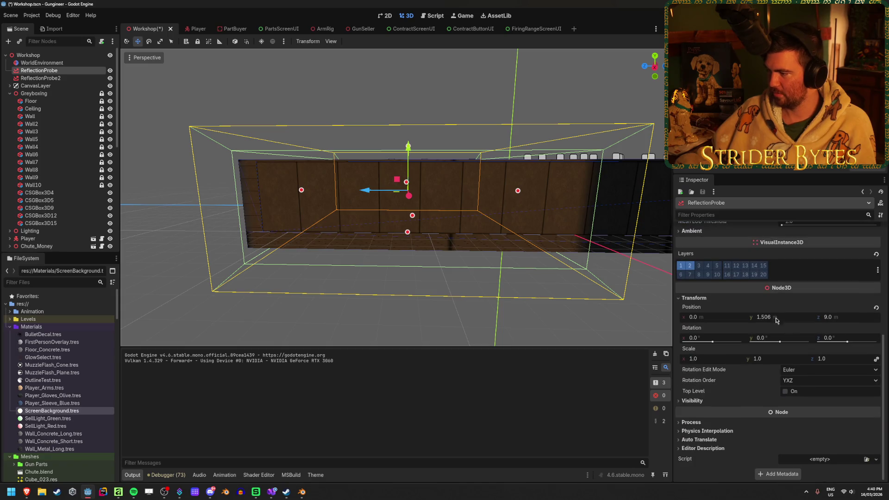
pyautogui.click(788, 318)
pyautogui.write('0')
pyautogui.press('Return')
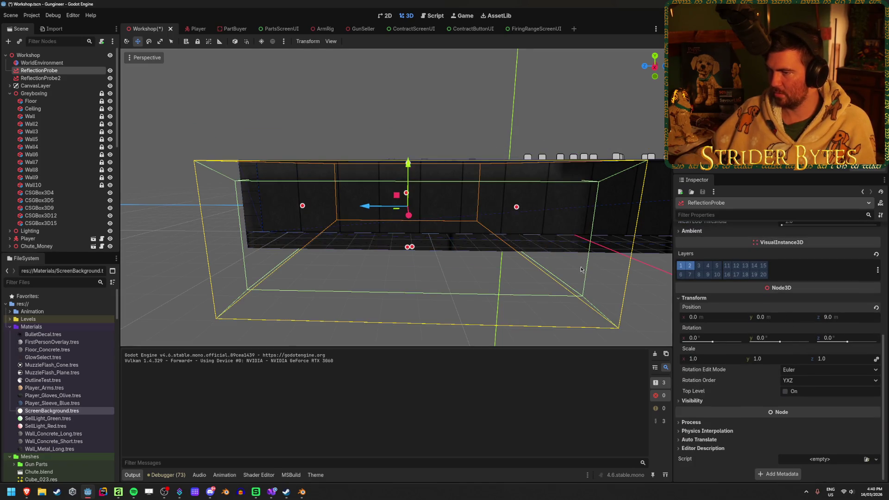
pyautogui.click(780, 318)
pyautogui.write('2')
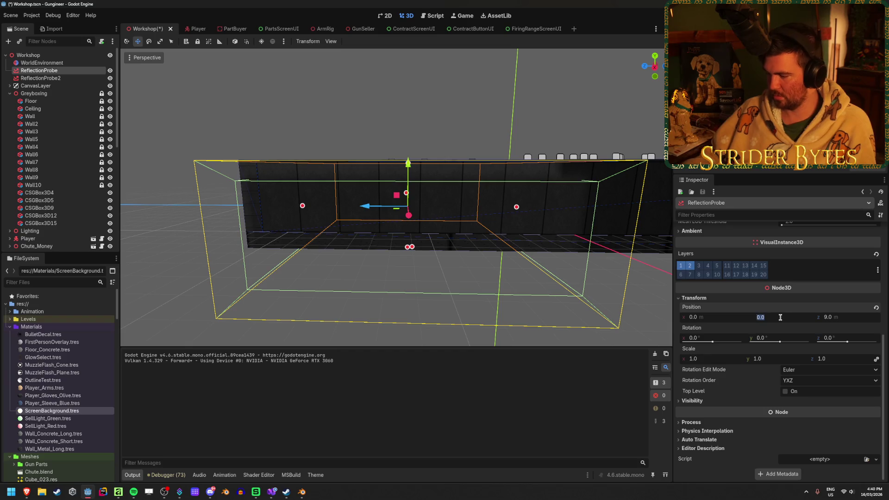
pyautogui.press('Return')
# Step: Compare both reflection probes and save the Workshop scene with Ctrl+S
pyautogui.moveTo(393, 199); pyautogui.dragTo(352, 201)
pyautogui.click(41, 78)
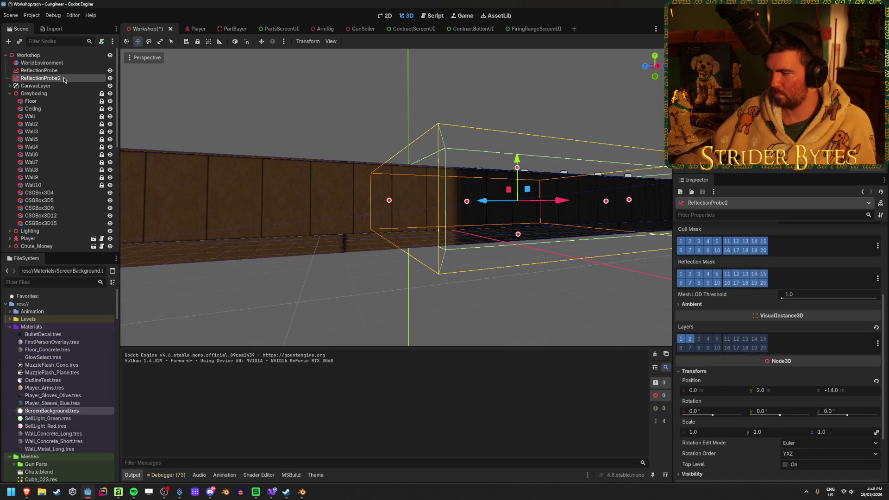
pyautogui.click(65, 71)
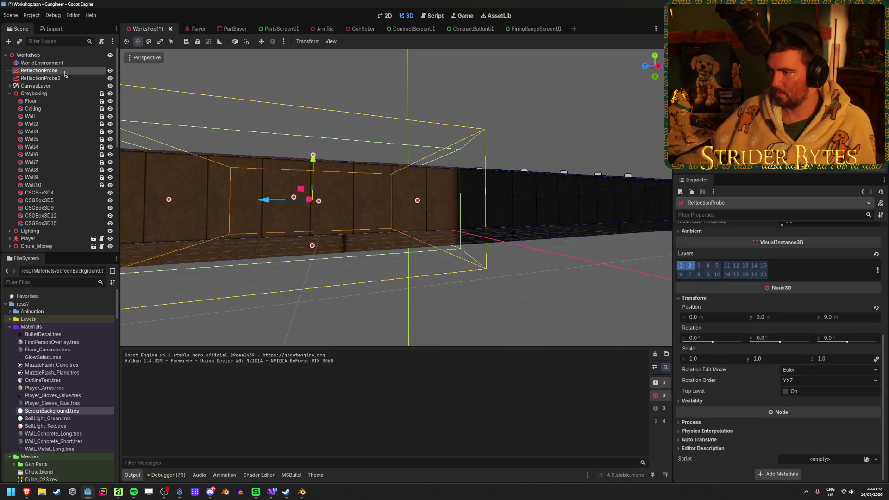
pyautogui.hotkey('ctrl', 's')
pyautogui.click(542, 290)
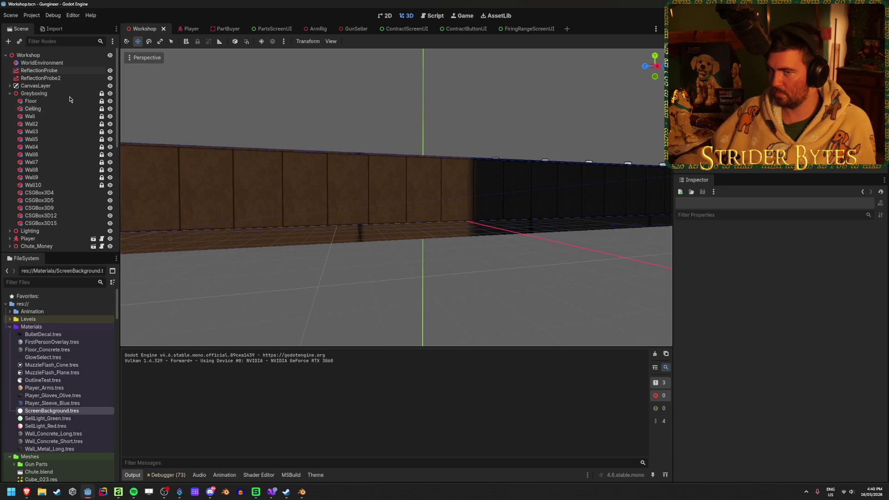
# Step: Lower both reflection probes to Position Y 1.5 and save the scene
pyautogui.click(56, 78)
pyautogui.keyDown('shift'); pyautogui.click(60, 71); pyautogui.keyUp('shift')
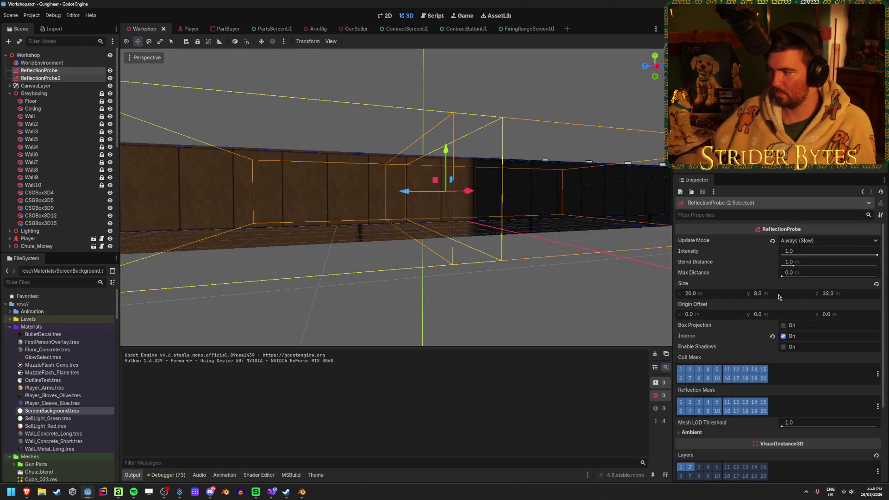
pyautogui.scroll(-4, 779, 324)
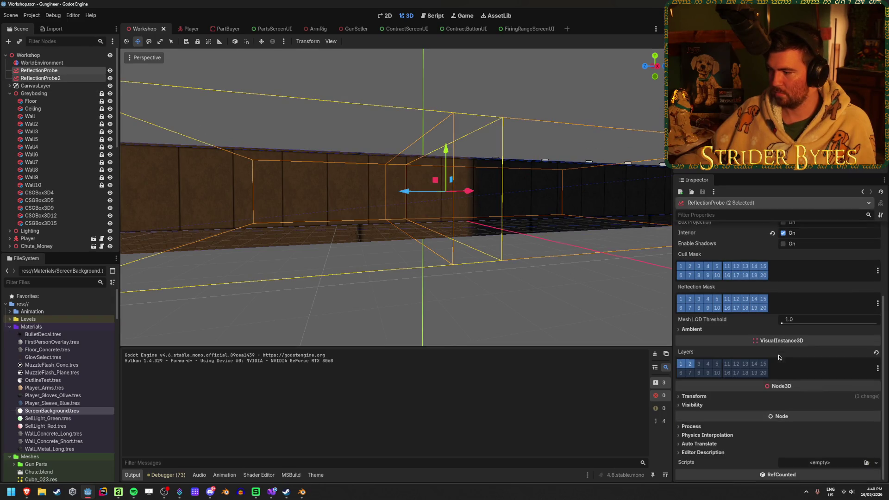
pyautogui.click(703, 397)
pyautogui.click(769, 416)
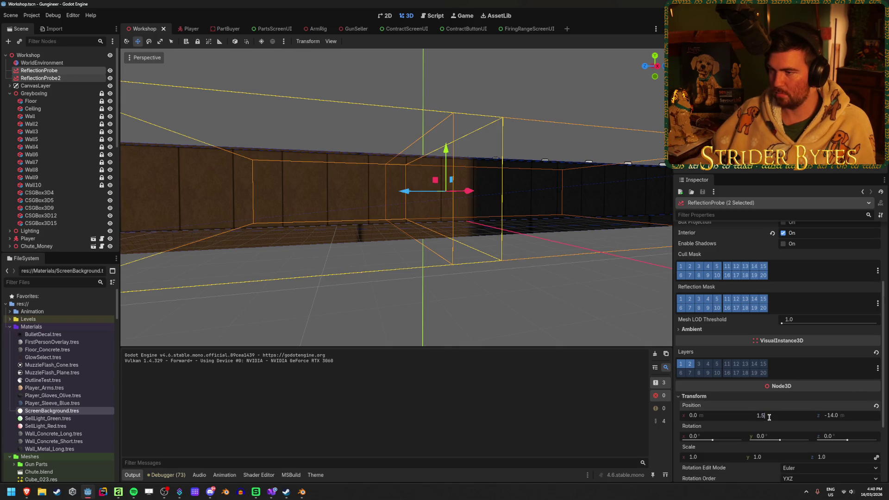
pyautogui.press('Return')
pyautogui.click(565, 304)
pyautogui.click(416, 220)
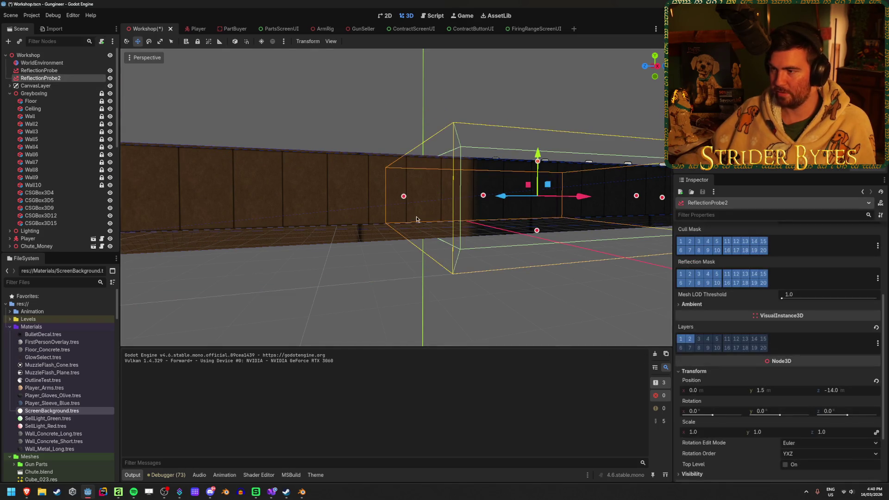
pyautogui.hotkey('ctrl', 's')
# Step: Fly the viewport around the lit room, then build and run the game with F5
pyautogui.press('w')
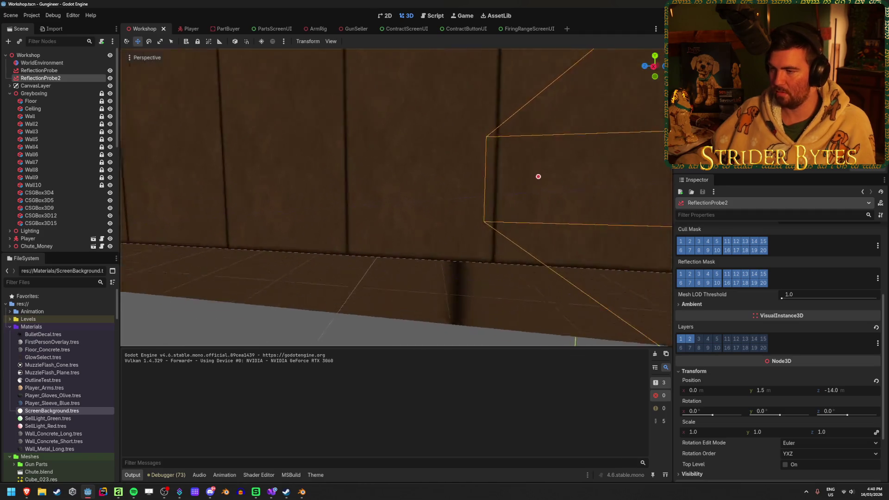
pyautogui.press('s')
pyautogui.press('w')
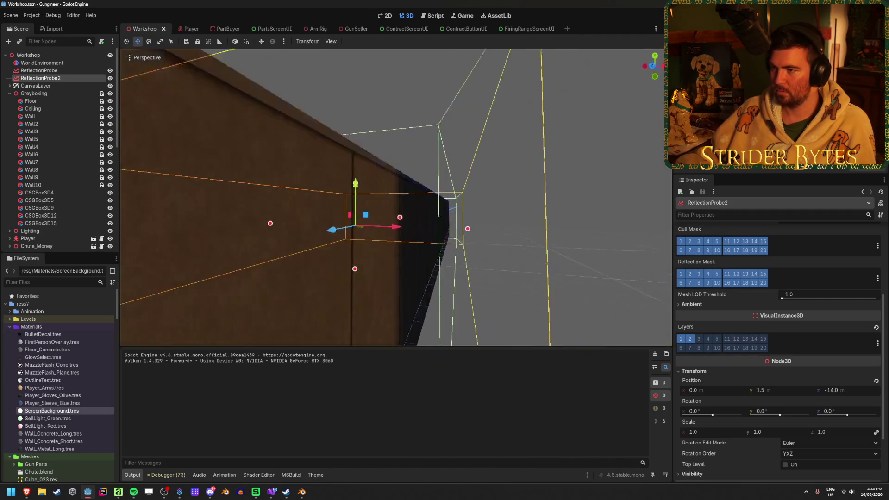
pyautogui.press('s')
pyautogui.press('w')
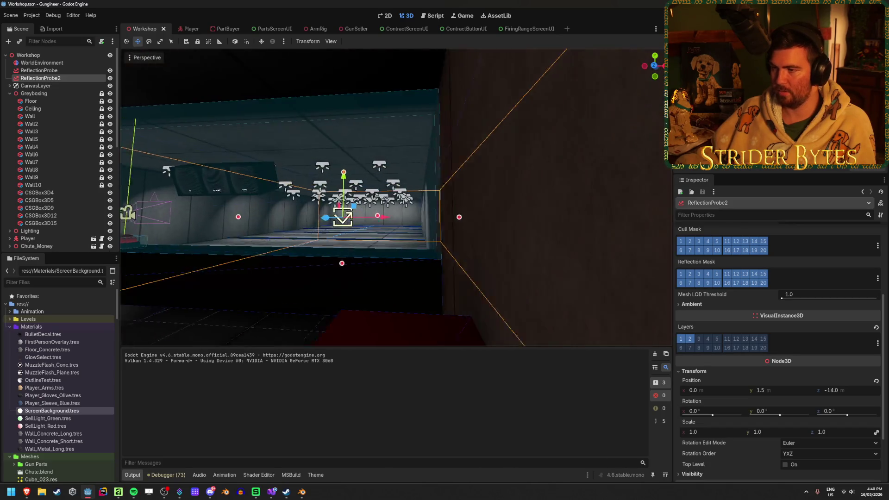
pyautogui.press('s')
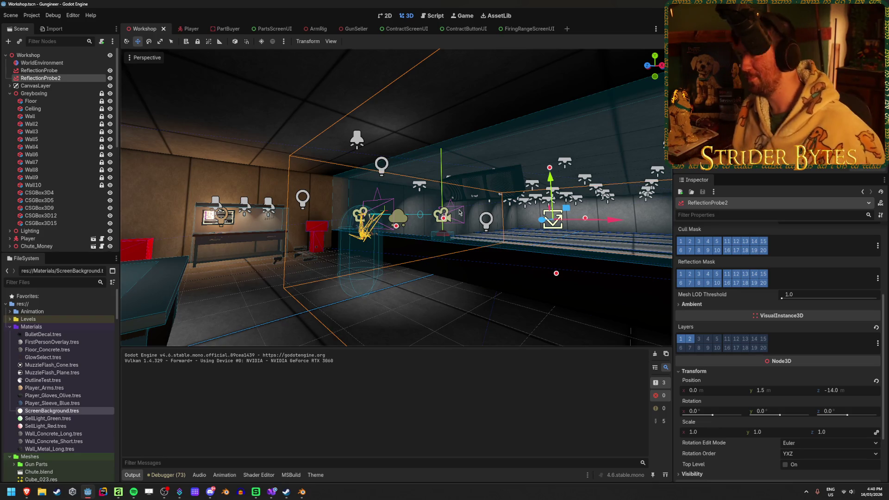
pyautogui.press('F5')
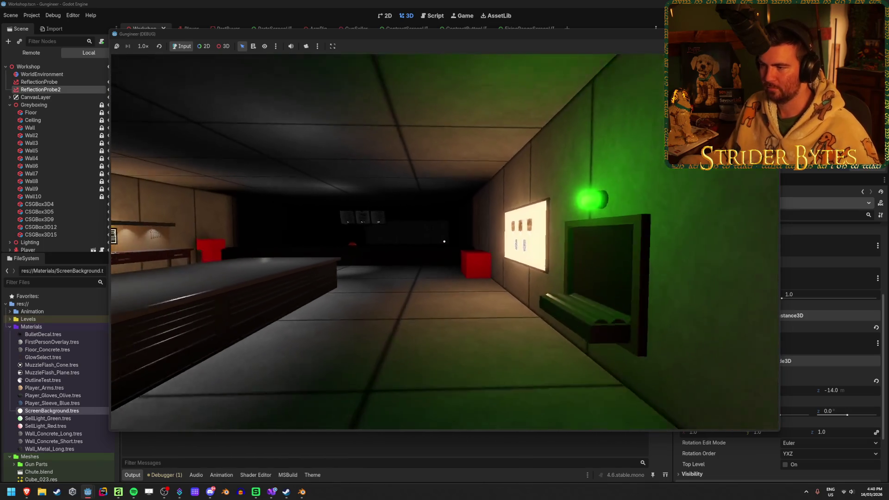
# Step: Walk up the corridor past the wall screens and red box to check the lighting
pyautogui.press('w')
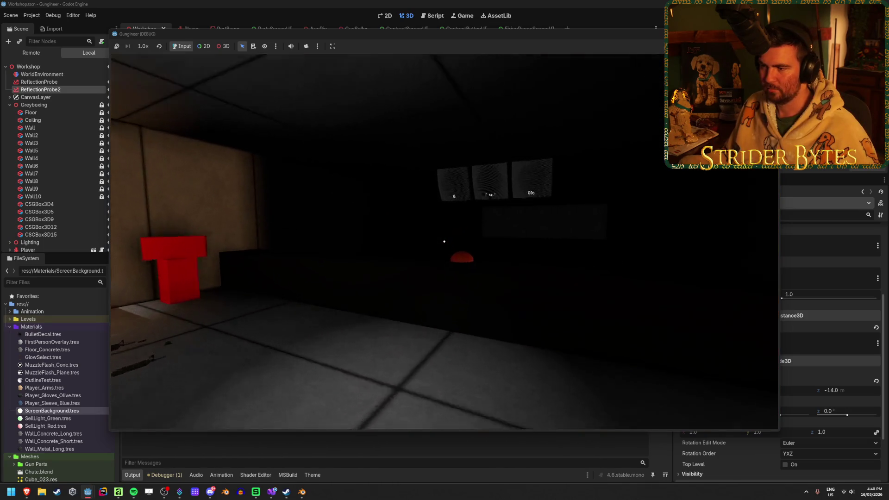
pyautogui.press('w')
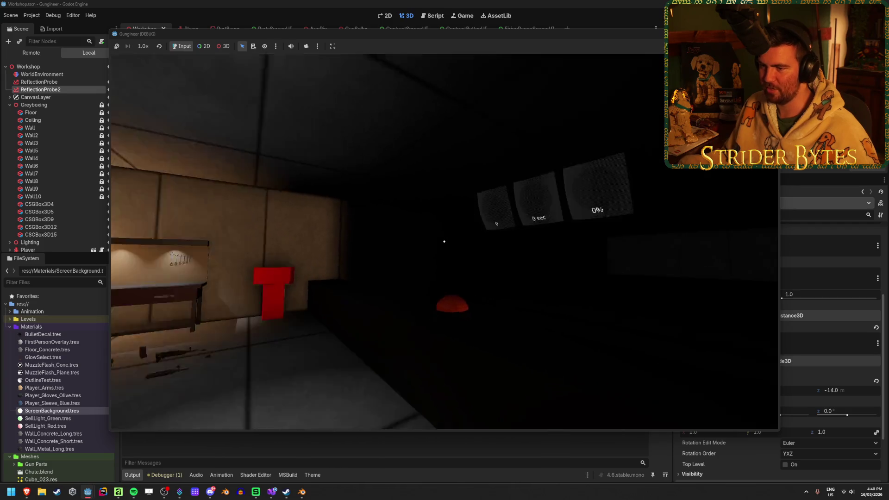
pyautogui.press('s')
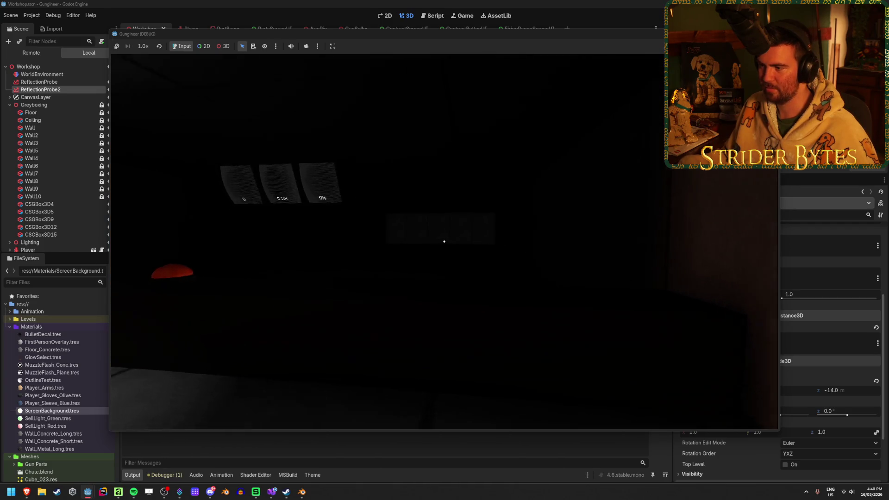
pyautogui.press('w')
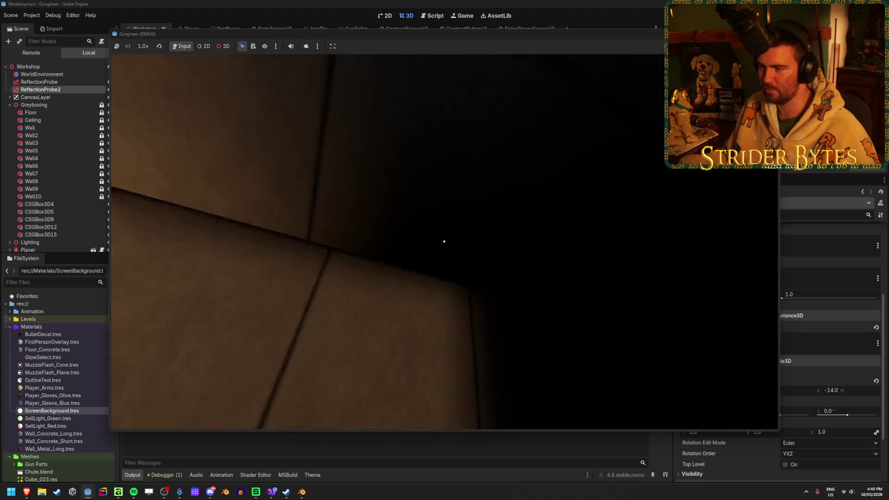
pyautogui.press('w')
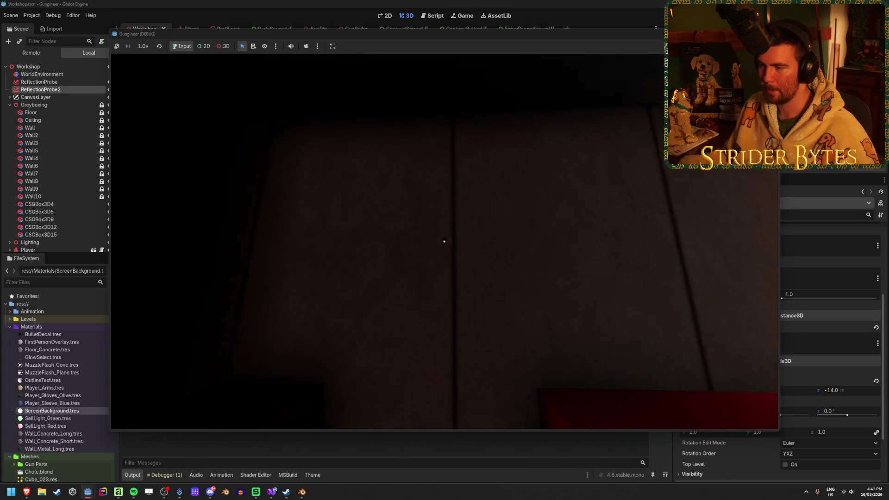
# Step: Approach the lit workbench, then stop the game with F8 and collapse the Greyboxing group
pyautogui.press('s')
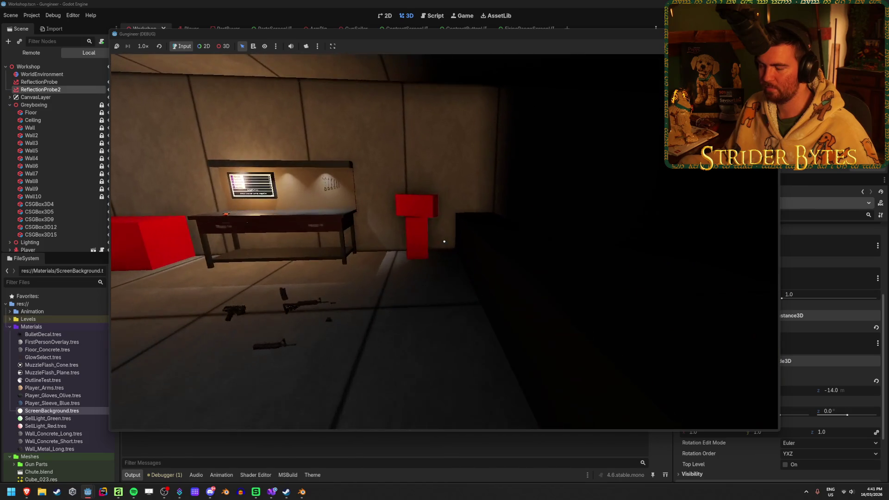
pyautogui.press('s')
pyautogui.press('w')
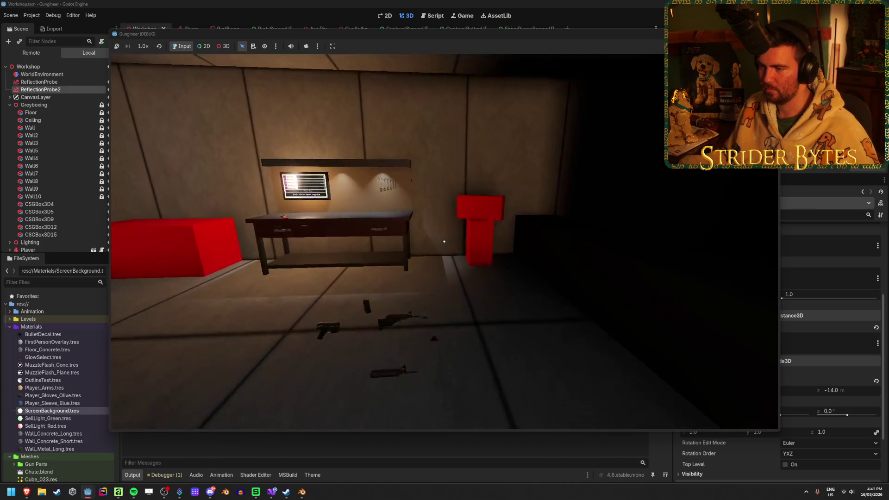
pyautogui.press('s')
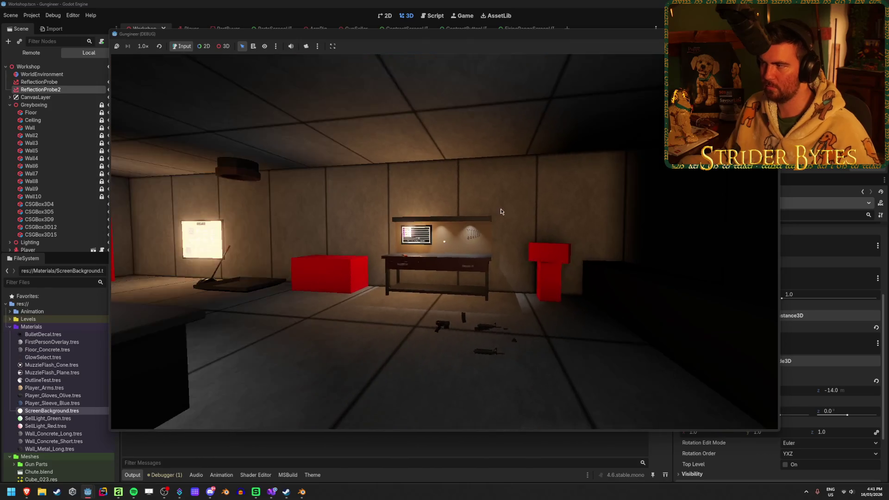
pyautogui.press('F8')
pyautogui.click(10, 93)
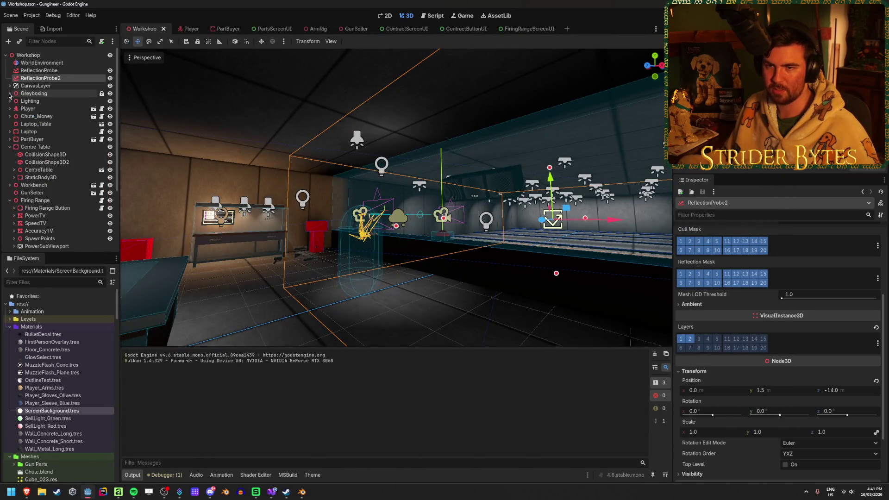
# Step: Shift OmniLight3D11 to the right along the X axis and save the scene
pyautogui.click(10, 101)
pyautogui.doubleClick(43, 108)
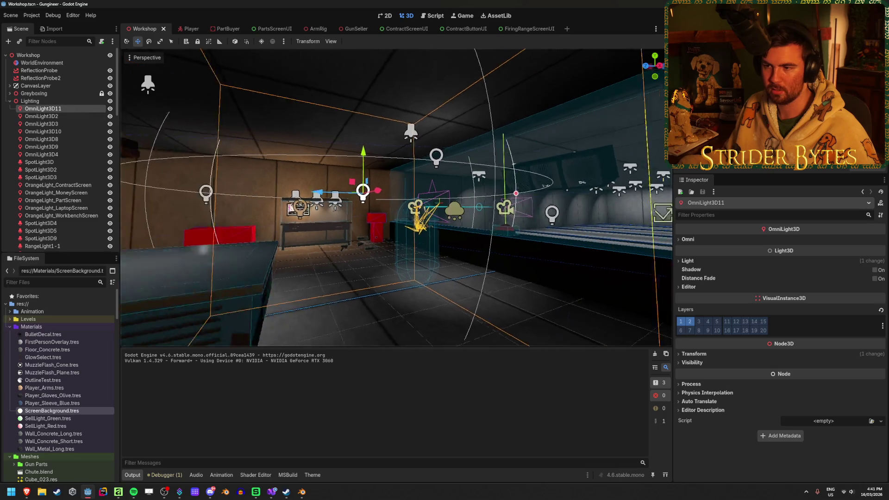
pyautogui.moveTo(396, 197); pyautogui.dragTo(124, 211)
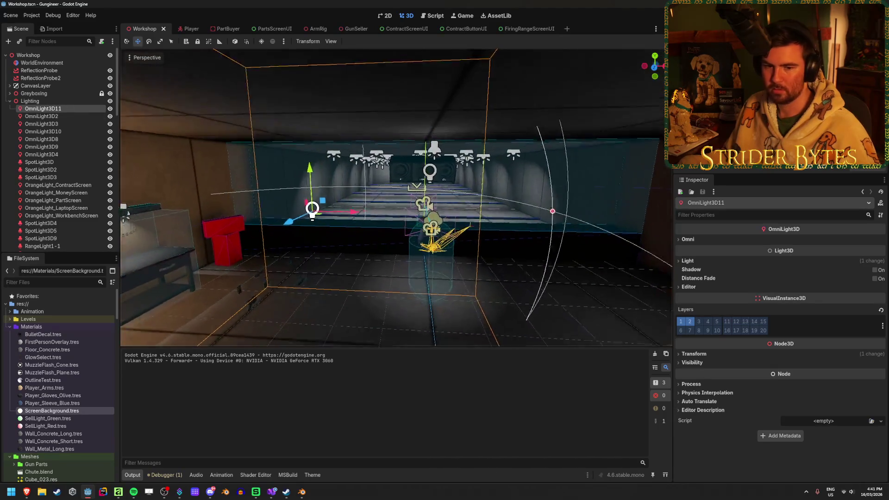
pyautogui.scroll(2, 123, 207)
pyautogui.moveTo(510, 203); pyautogui.dragTo(409, 202)
pyautogui.moveTo(366, 172); pyautogui.dragTo(453, 186)
pyautogui.moveTo(497, 136)
pyautogui.mouseDown()
pyautogui.moveTo(414, 203)
pyautogui.moveTo(353, 194)
pyautogui.moveTo(411, 207)
pyautogui.mouseUp()
pyautogui.hotkey('ctrl', 's')
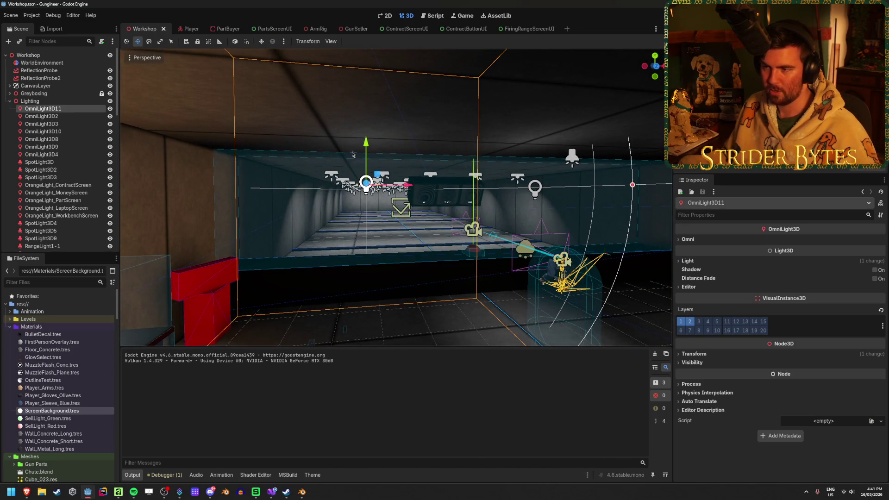
# Step: Delete SpotLight3D9 from the Lighting group
pyautogui.moveTo(429, 162); pyautogui.dragTo(432, 137)
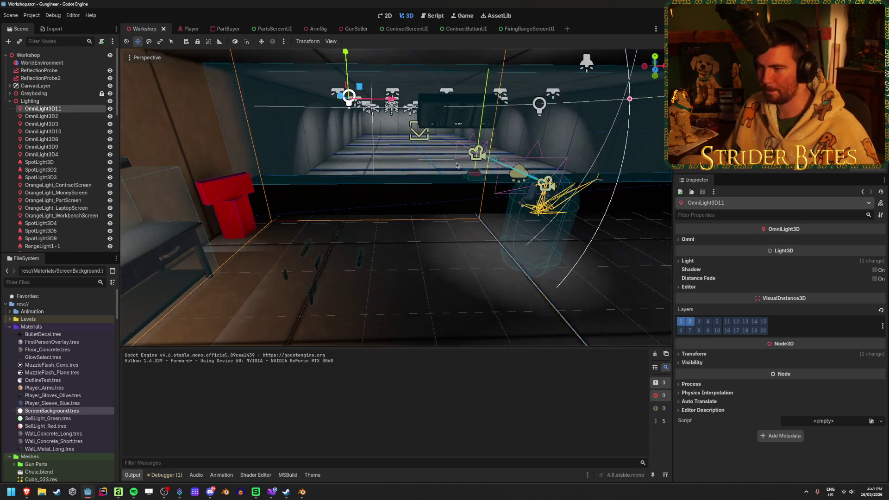
pyautogui.click(78, 164)
pyautogui.scroll(-1, 63, 218)
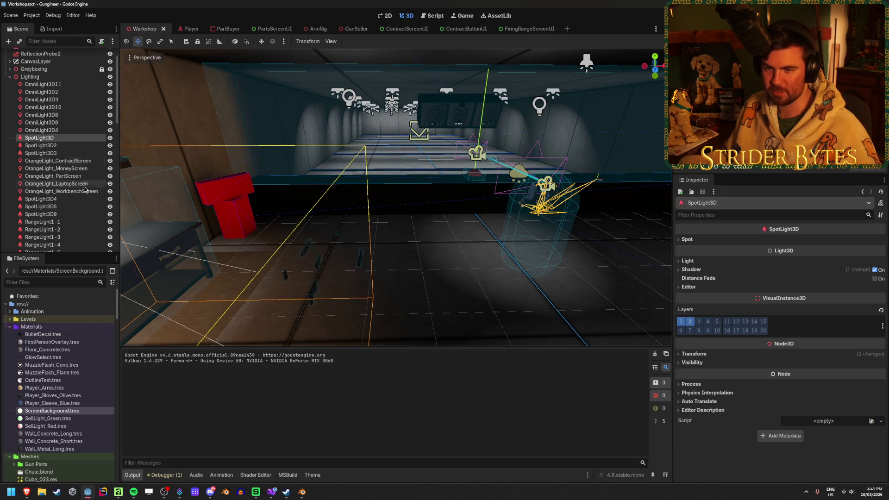
pyautogui.click(63, 215)
pyautogui.press('Delete')
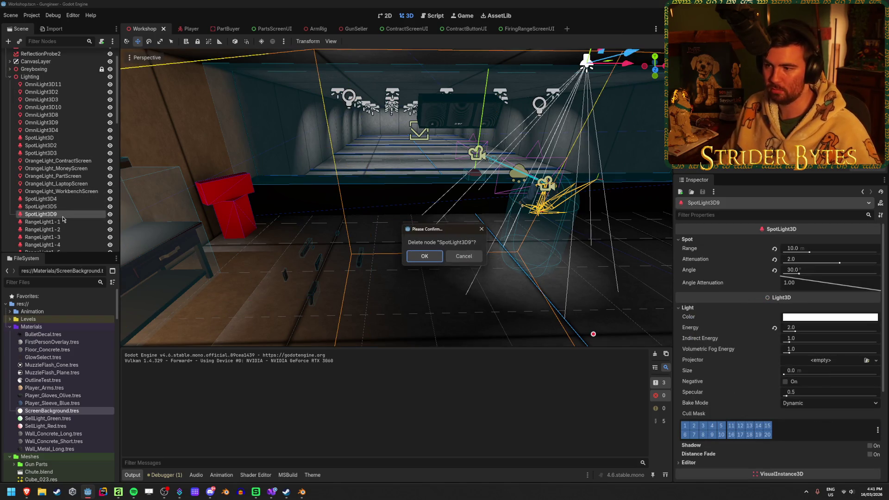
pyautogui.click(424, 256)
# Step: Frame OmniLight3D11 in the view and move the selection to OmniLight3D9
pyautogui.click(69, 85)
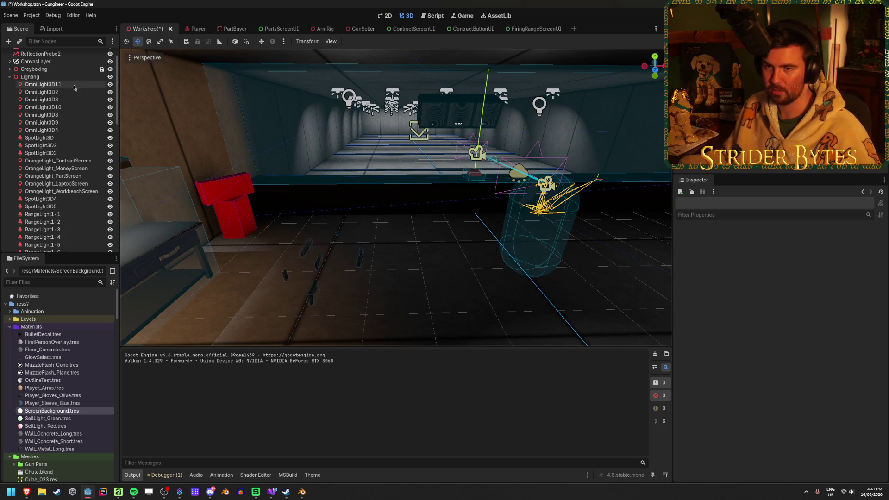
pyautogui.press('f')
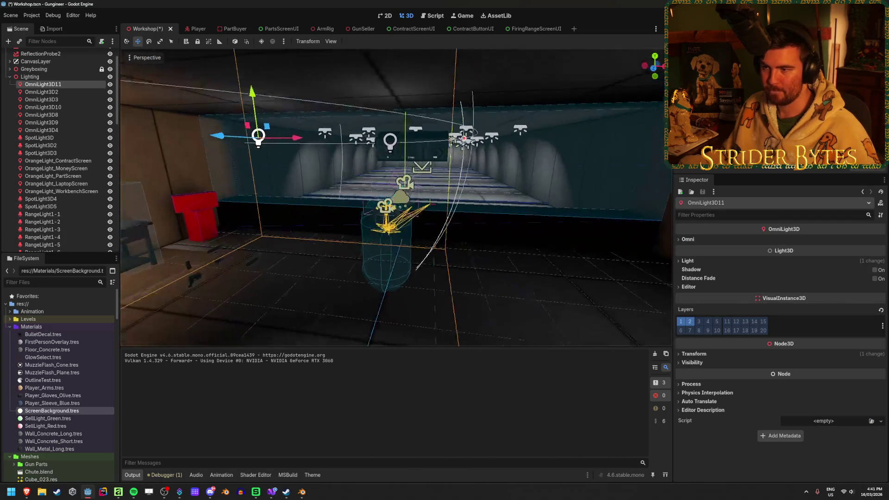
pyautogui.click(78, 94)
pyautogui.press('Down')
pyautogui.press('Down')
pyautogui.press('Down')
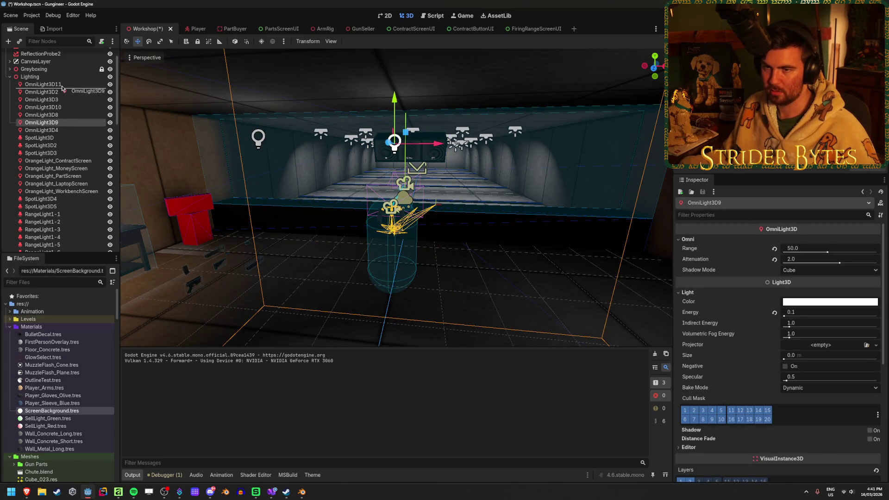
# Step: Move OmniLight3D9 to the top of Lighting, then set OmniLight3D11's Position z to 1 and y to 3
pyautogui.moveTo(62, 84); pyautogui.dragTo(62, 82)
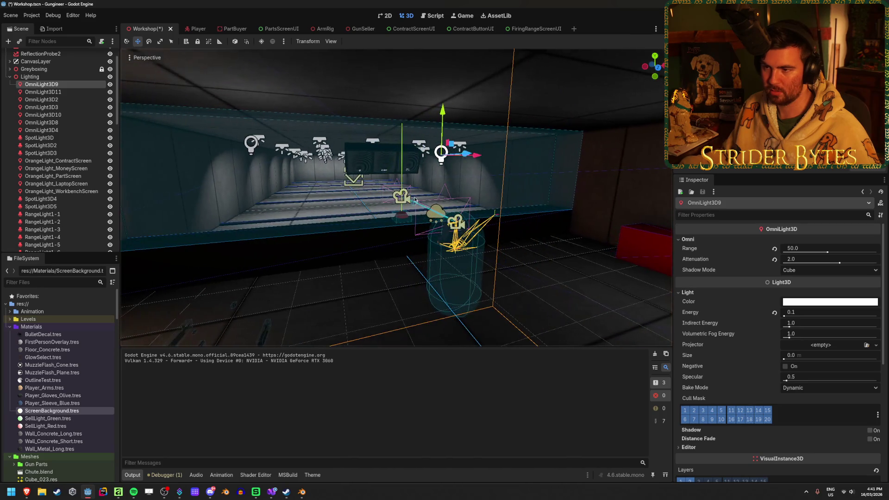
pyautogui.click(51, 92)
pyautogui.moveTo(221, 151); pyautogui.dragTo(579, 202)
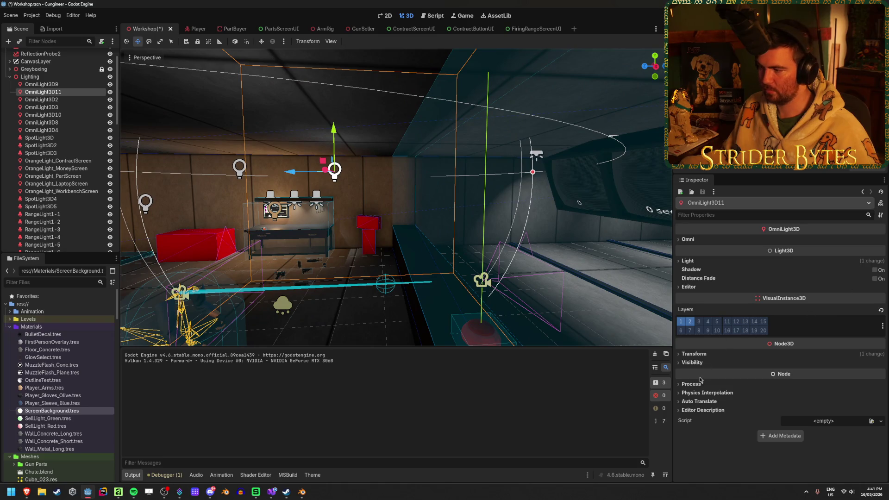
pyautogui.click(694, 353)
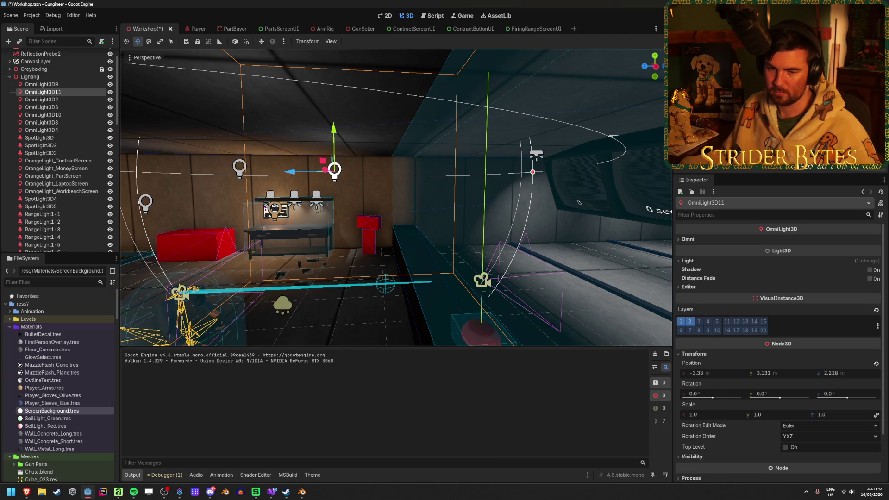
pyautogui.press('d')
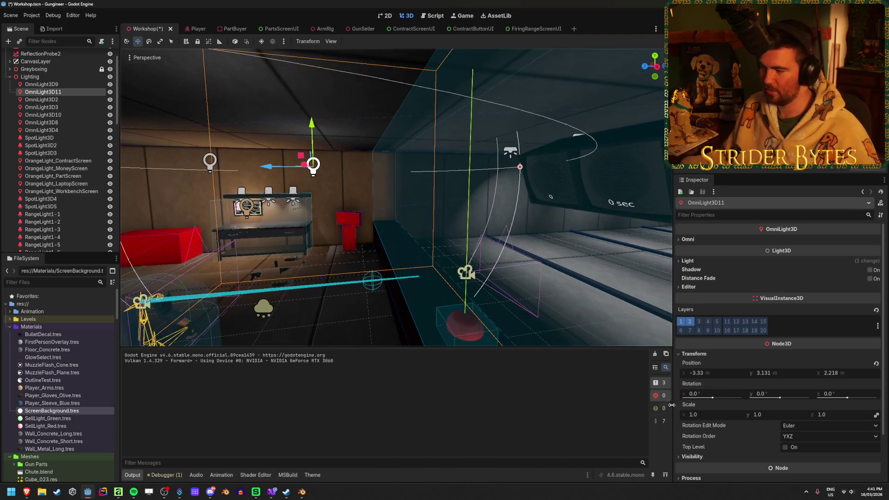
pyautogui.click(831, 373)
pyautogui.write('0')
pyautogui.press('Return')
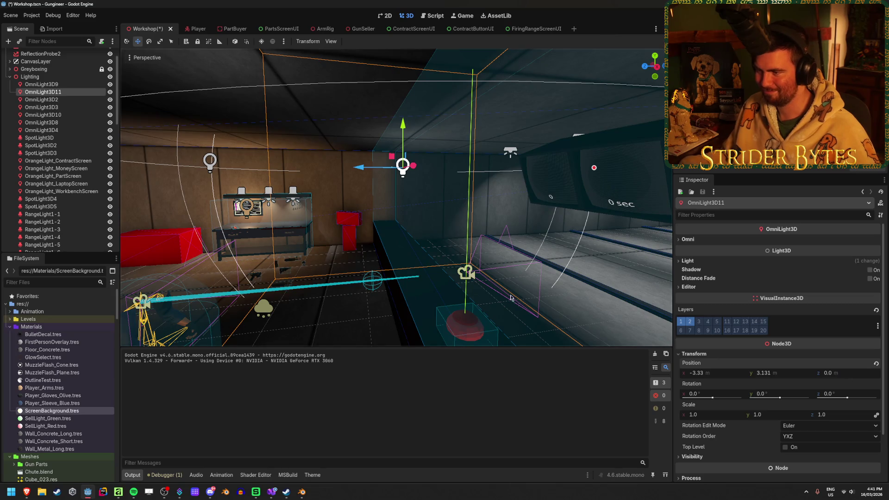
pyautogui.write('1')
pyautogui.press('Return')
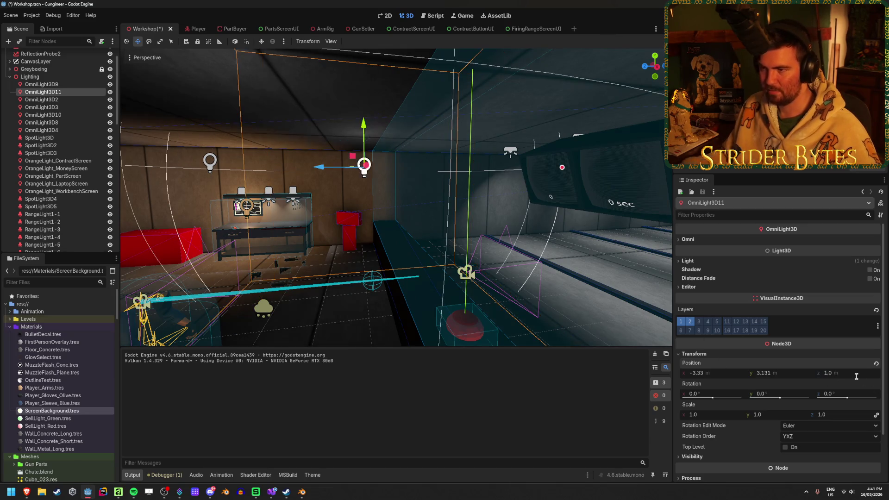
pyautogui.write('3')
pyautogui.press('Return')
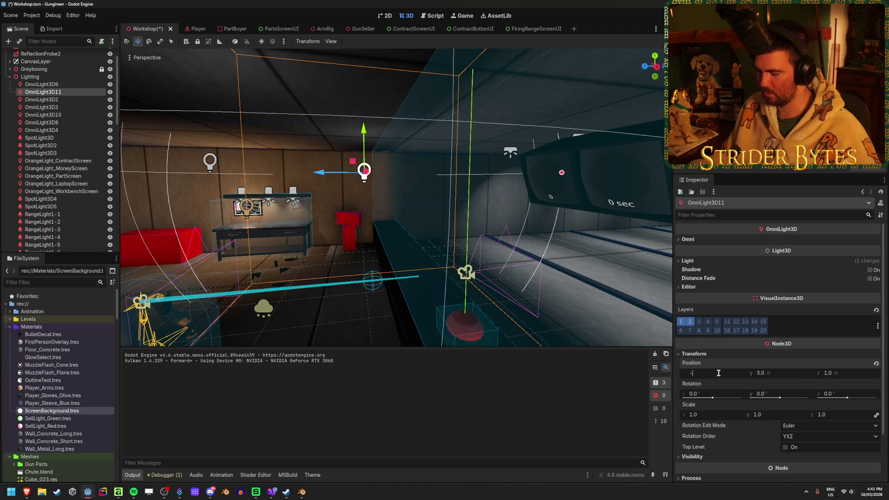
# Step: Try several x values for OmniLight3D11, settling on -4 for a position of -4, 3, 1
pyautogui.write('5')
pyautogui.press('Return')
pyautogui.press('w')
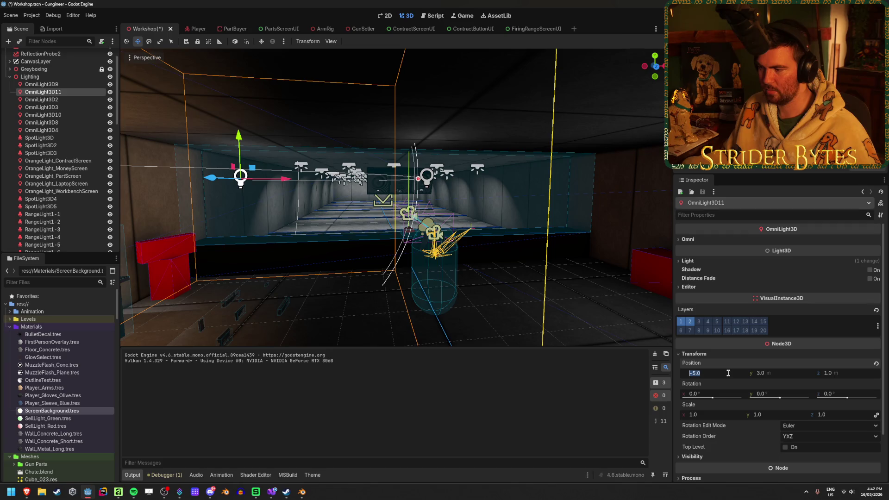
pyautogui.write('.5')
pyautogui.press('Return')
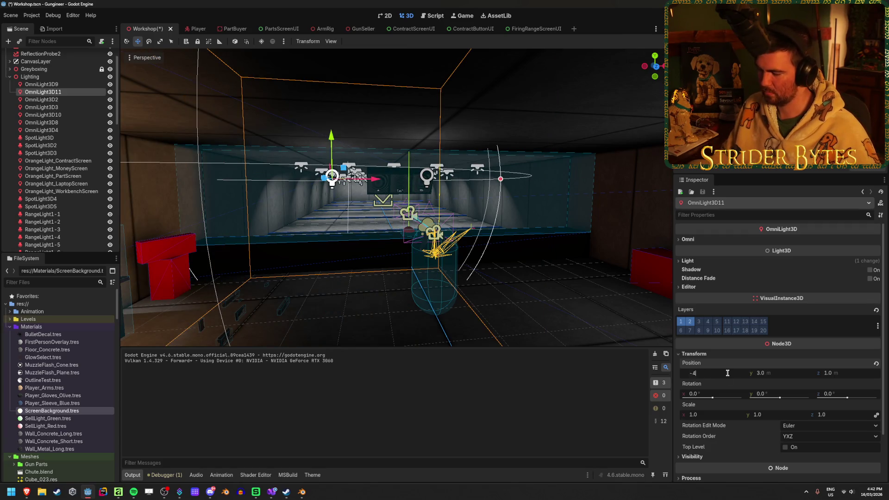
pyautogui.press('Return')
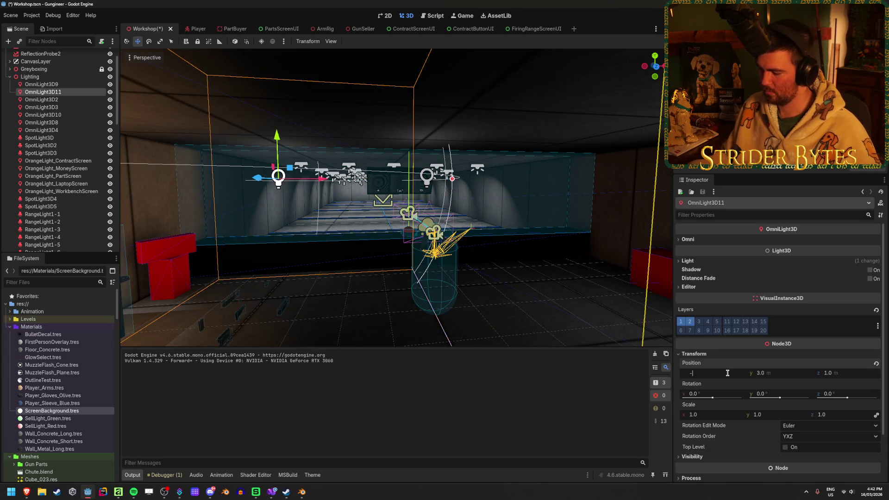
pyautogui.write('3')
pyautogui.press('Return')
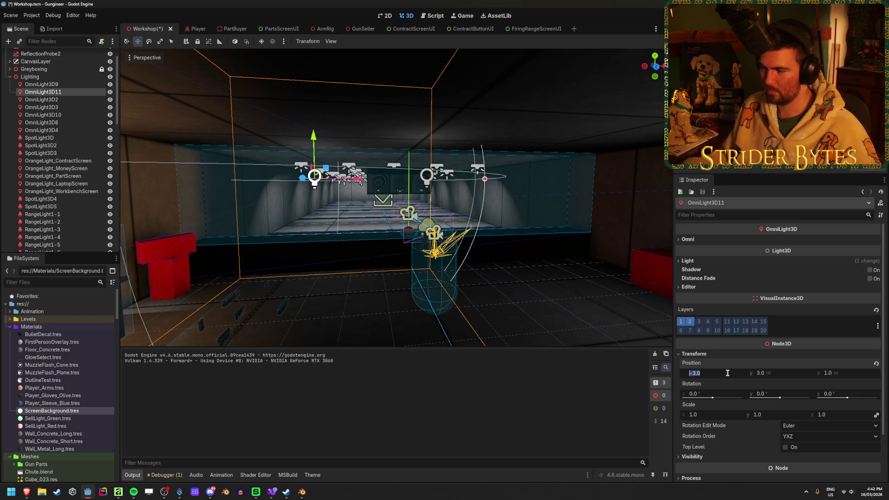
pyautogui.write('-4')
pyautogui.press('Return')
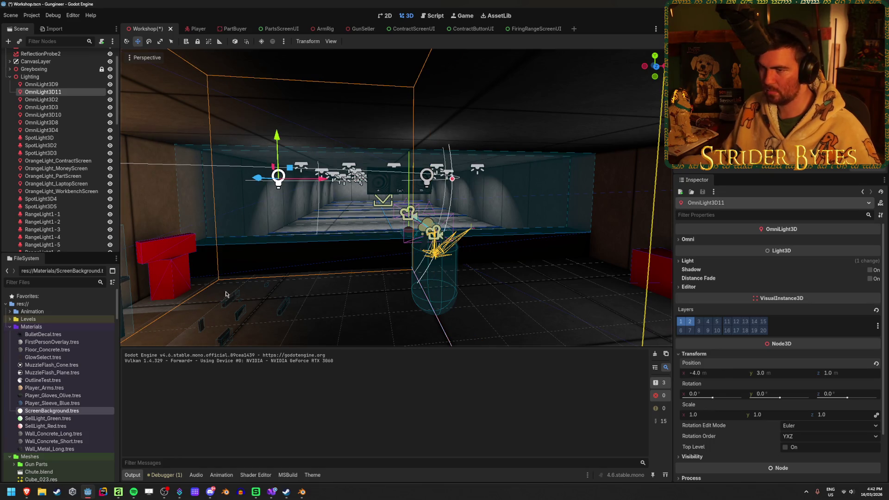
# Step: Delete OmniLight3D9, add two copies of OmniLight3D11 spaced along the range, and save
pyautogui.click(46, 84)
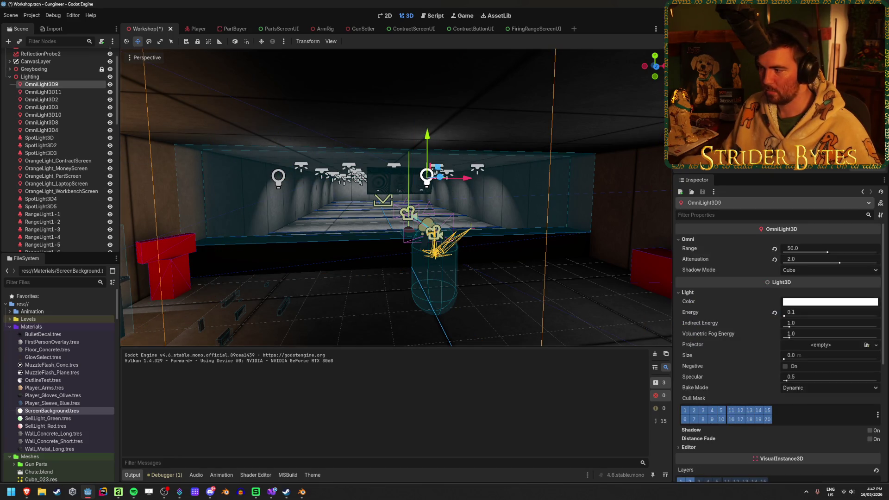
pyautogui.press('Delete')
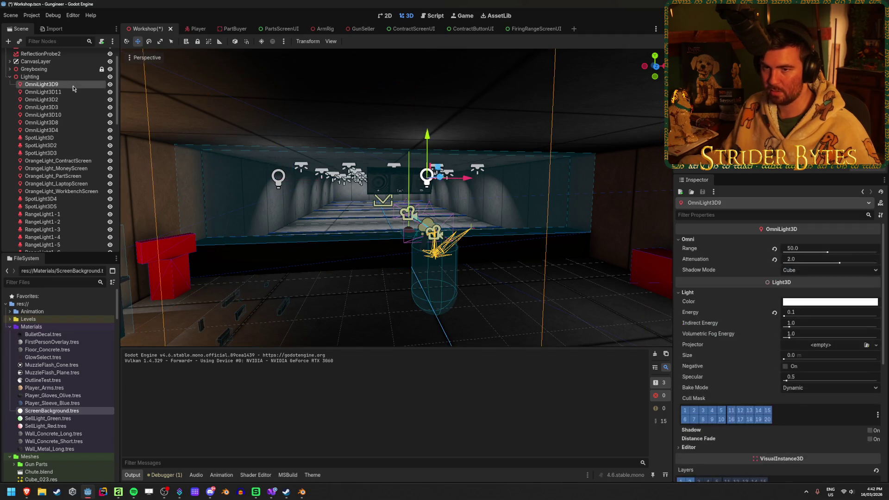
pyautogui.click(74, 89)
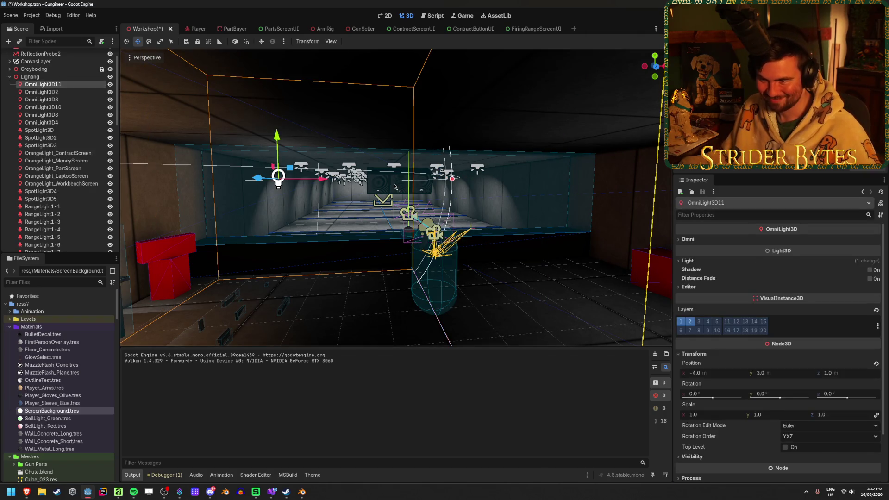
pyautogui.hotkey('ctrl', 'd')
pyautogui.moveTo(320, 179); pyautogui.dragTo(574, 184)
pyautogui.hotkey('ctrl', 'd')
pyautogui.hotkey('ctrl', 's')
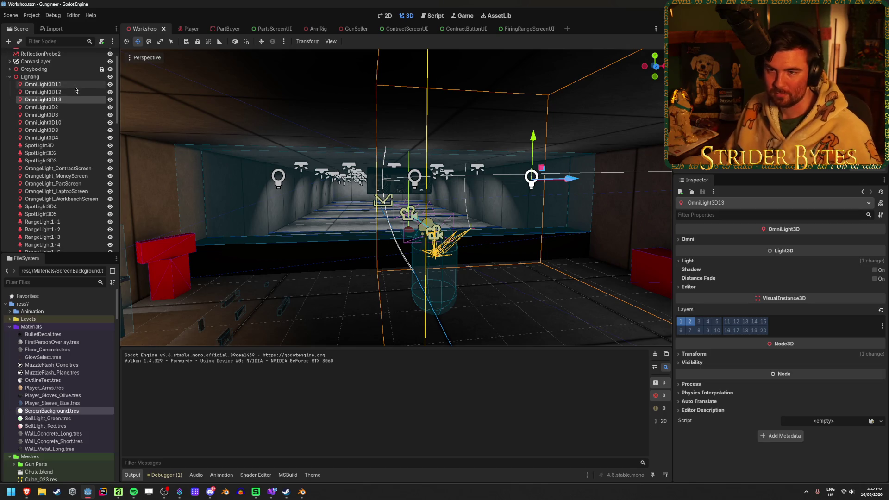
pyautogui.keyDown('shift'); pyautogui.click(43, 84); pyautogui.keyUp('shift')
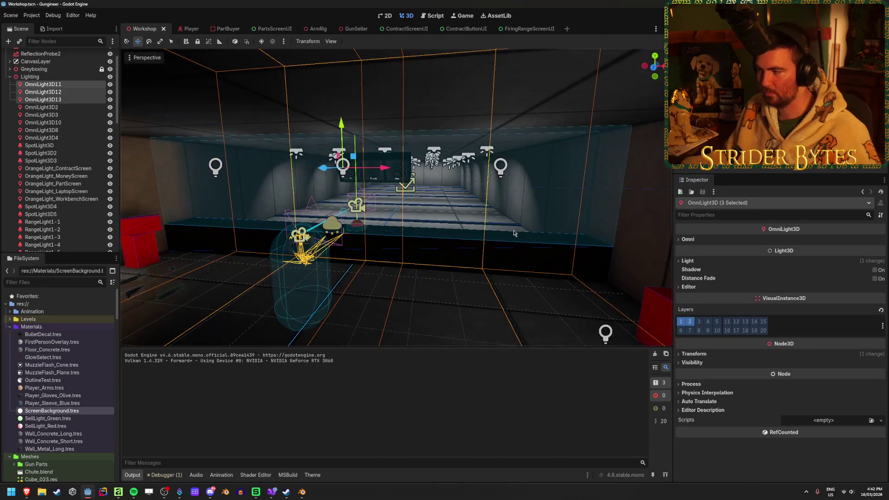
# Step: Give OmniLight3D11–13 attenuation 2.0, omni range 5.0 and a higher light energy
pyautogui.click(731, 261)
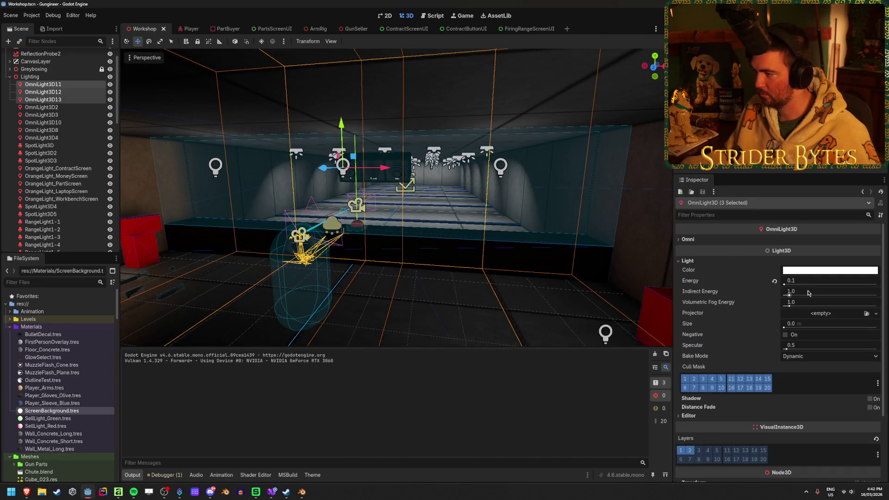
pyautogui.click(712, 241)
pyautogui.moveTo(792, 263); pyautogui.dragTo(803, 252)
pyautogui.moveTo(525, 212)
pyautogui.mouseDown()
pyautogui.moveTo(454, 206)
pyautogui.moveTo(556, 217)
pyautogui.mouseUp()
pyautogui.click(828, 247)
pyautogui.press('Return')
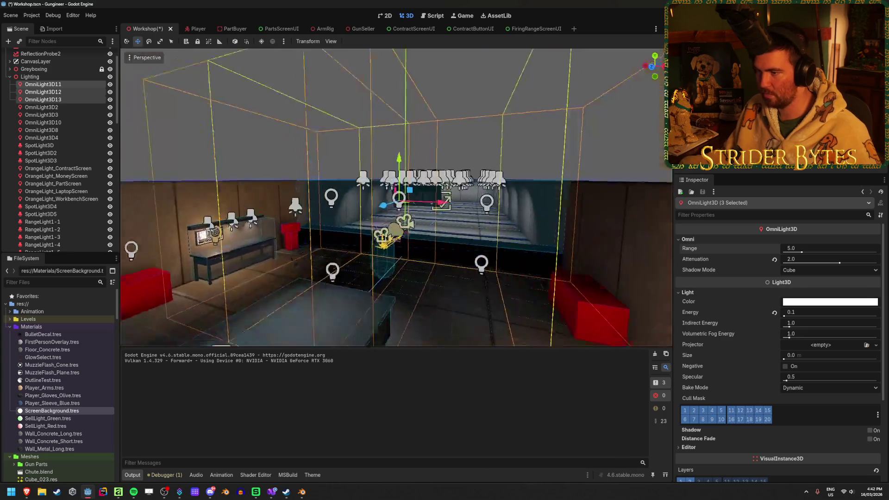
pyautogui.moveTo(509, 186); pyautogui.dragTo(477, 161)
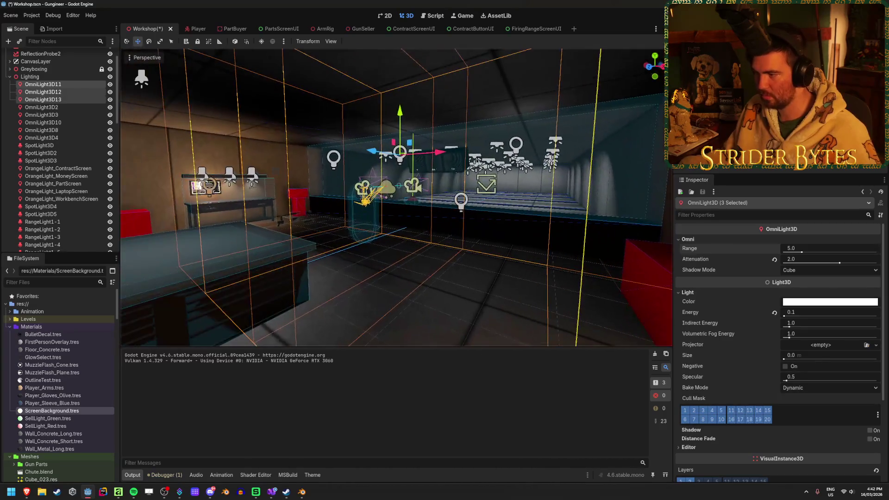
pyautogui.moveTo(797, 317); pyautogui.dragTo(824, 317)
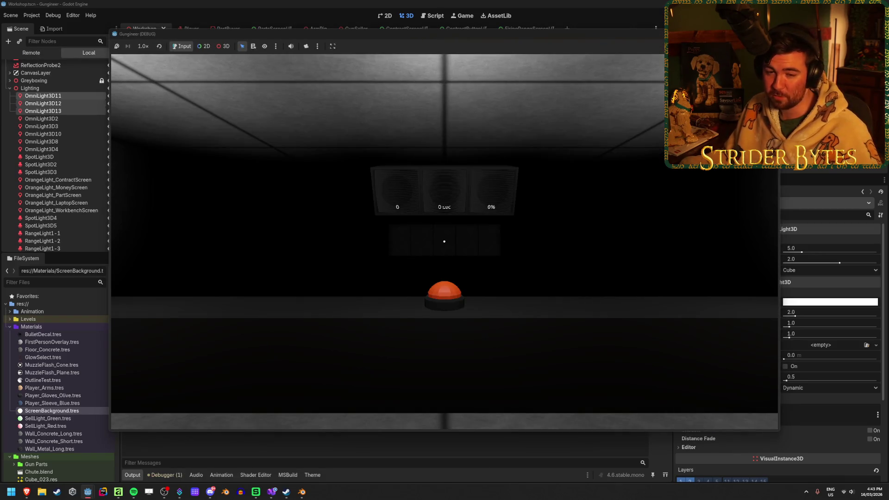
# Step: Pick up and reload the rifle at the workbench, then start a firing range round
pyautogui.press('w')
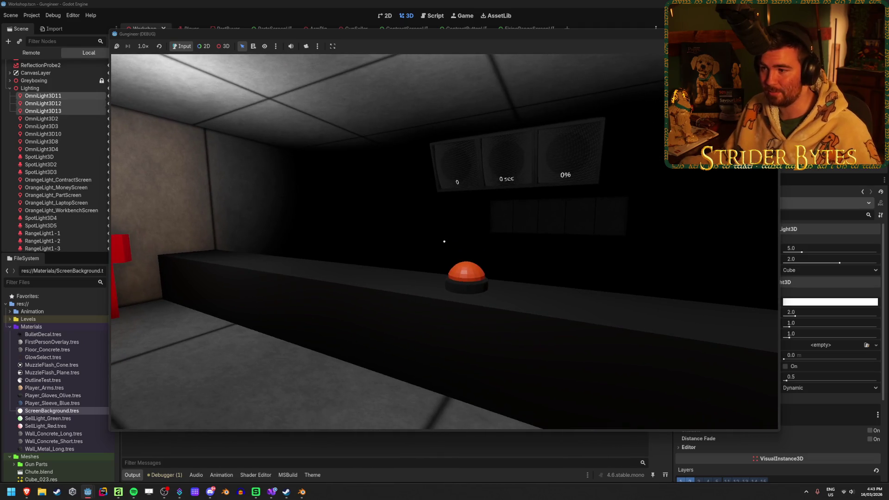
pyautogui.moveTo(443, 241)
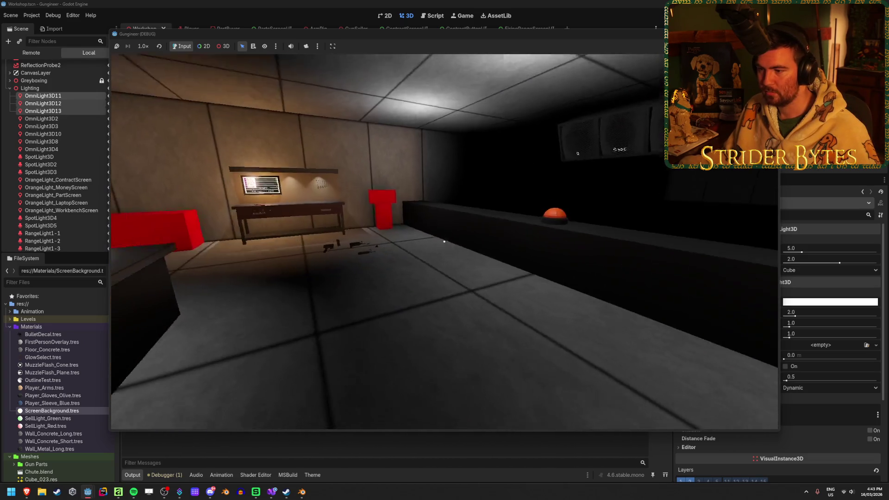
pyautogui.press('w')
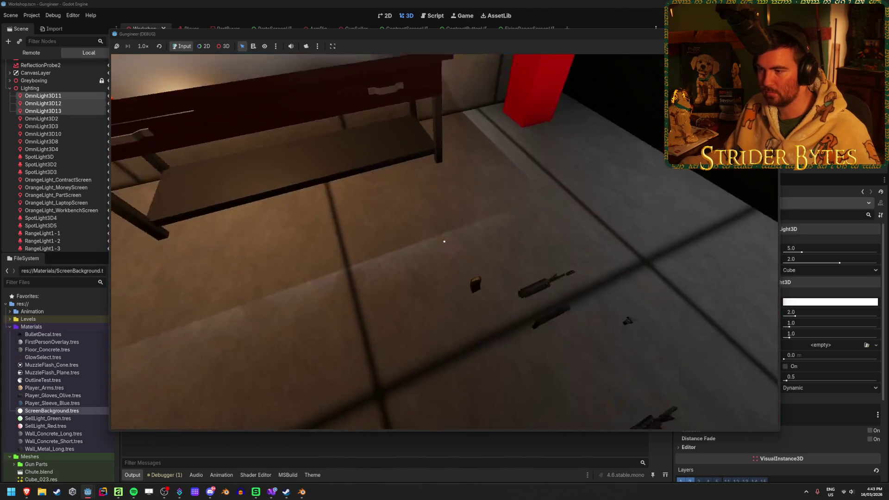
pyautogui.press('s')
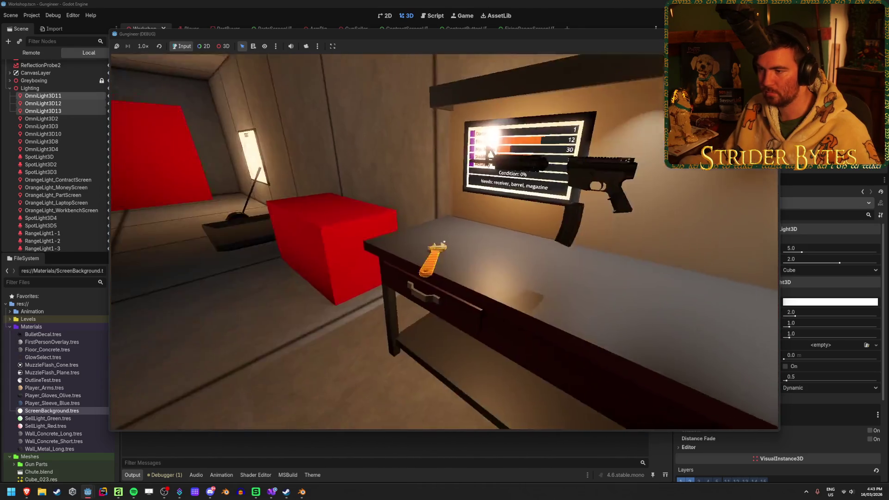
pyautogui.press('e')
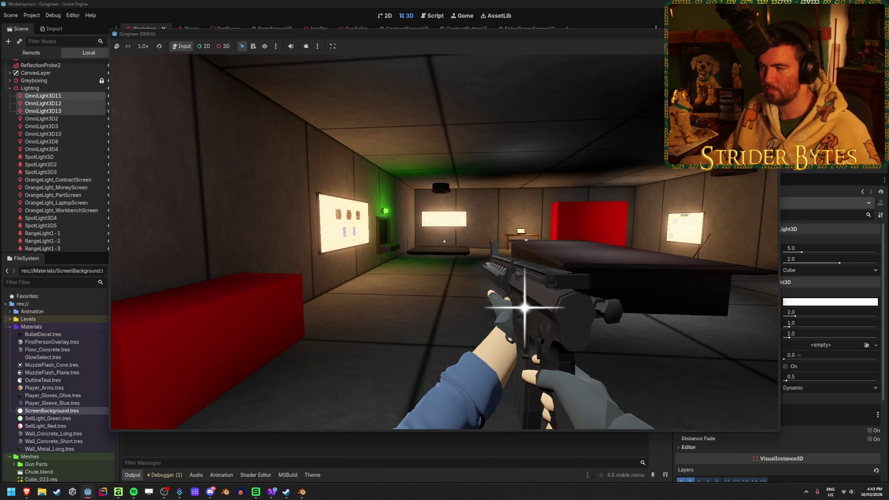
pyautogui.press('r')
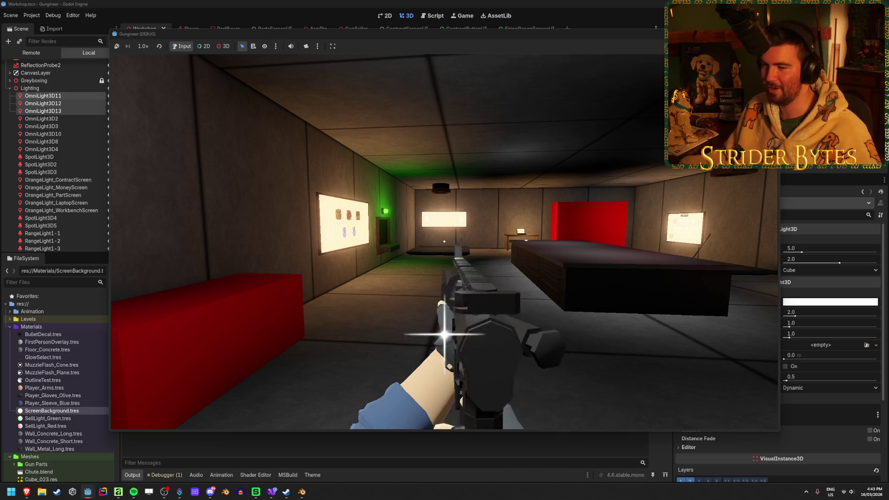
pyautogui.press('w')
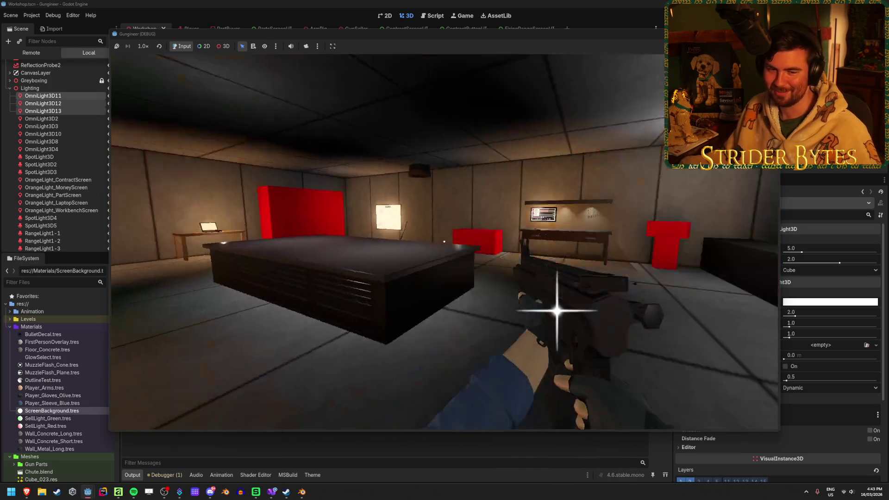
pyautogui.press('e')
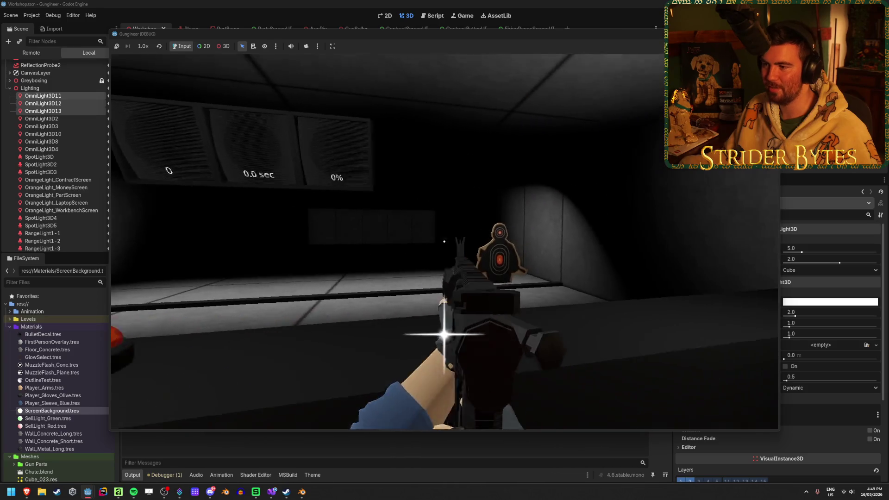
# Step: Shoot the pop-up range targets, reload the gun, and stop the game with F8
pyautogui.click(444, 241)
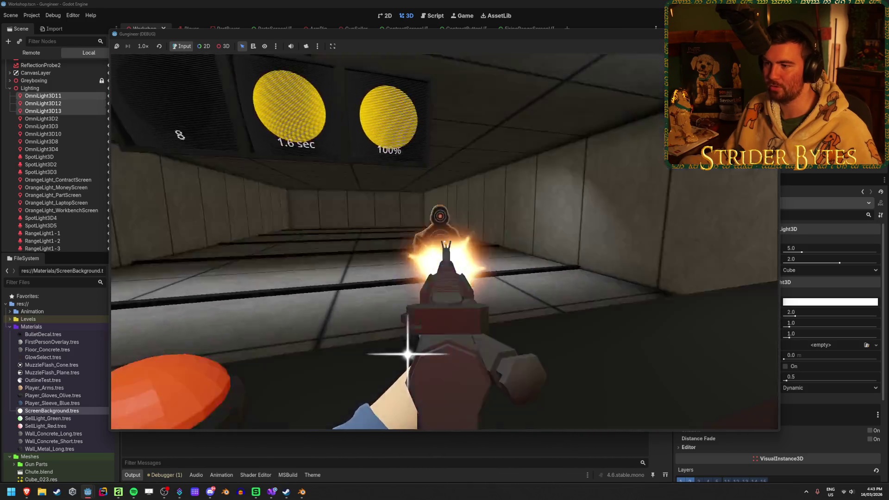
pyautogui.click(445, 241)
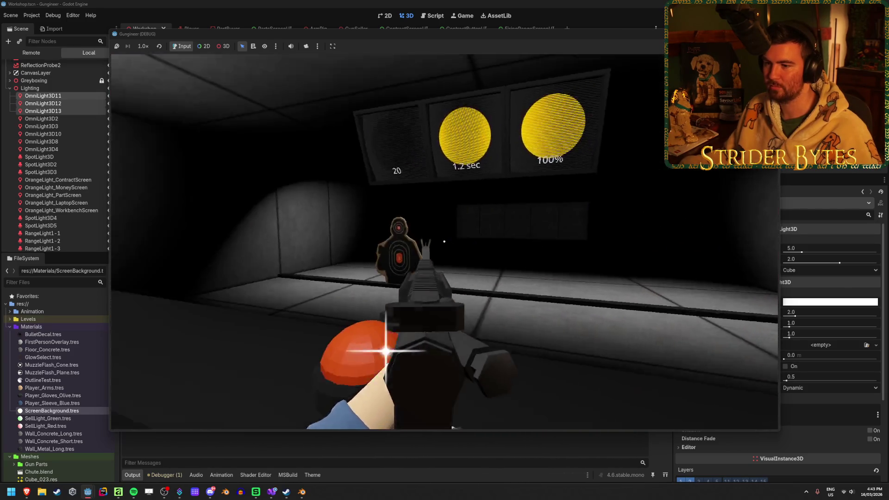
pyautogui.click(444, 241)
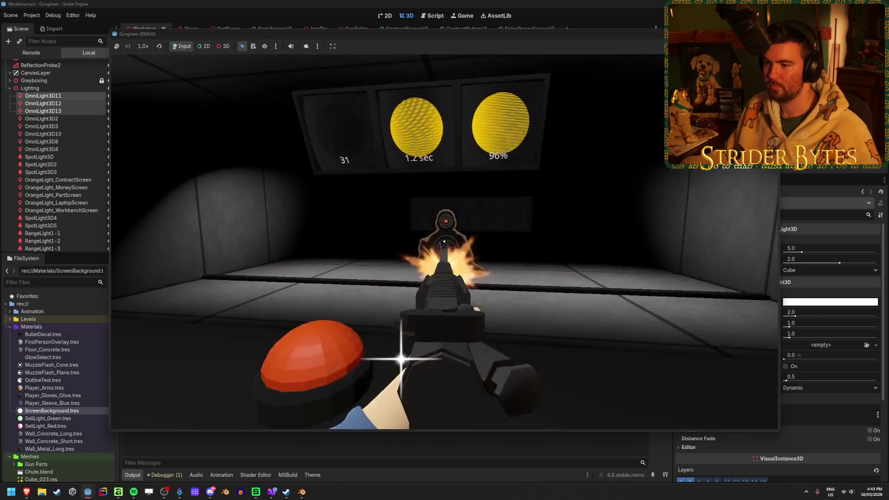
pyautogui.click(445, 242)
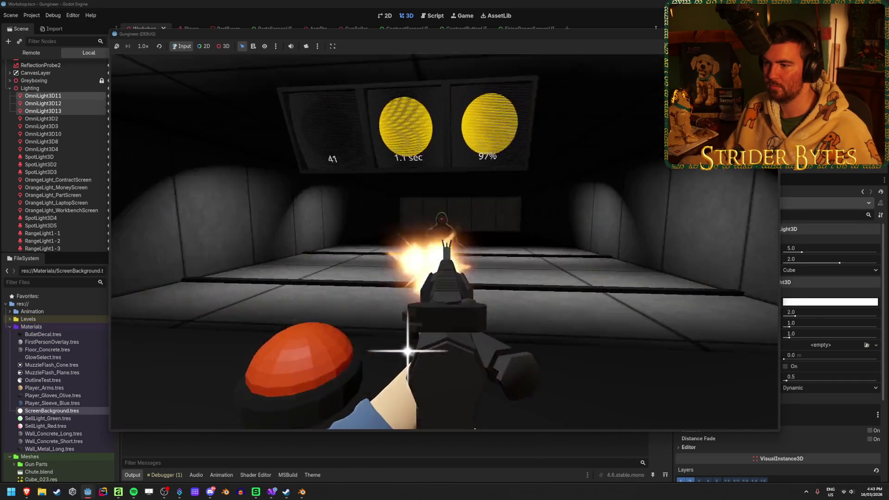
pyautogui.click(445, 241)
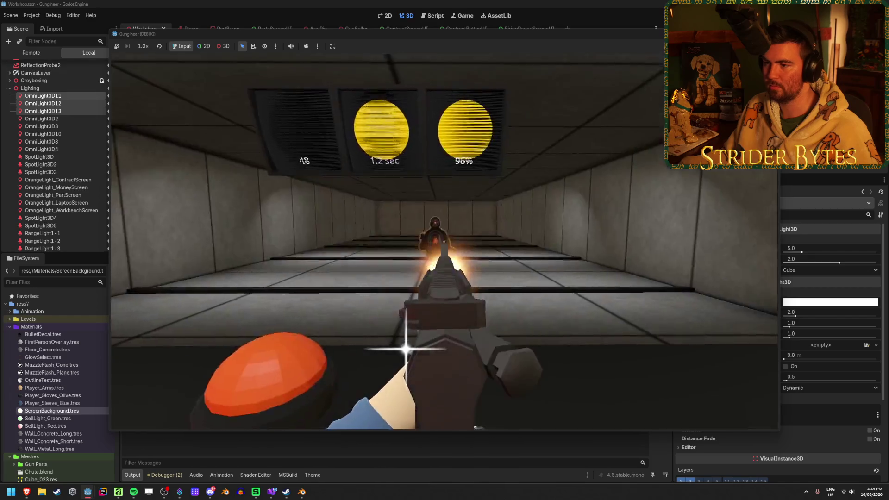
pyautogui.click(444, 241)
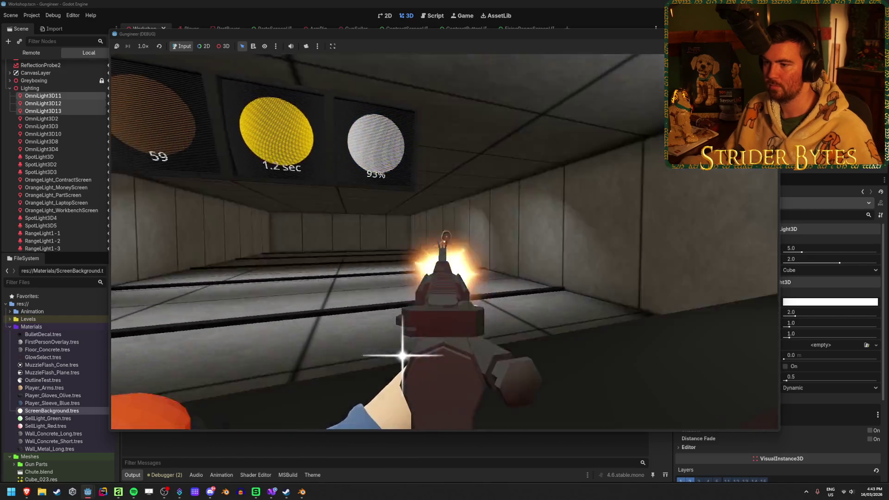
pyautogui.click(445, 242)
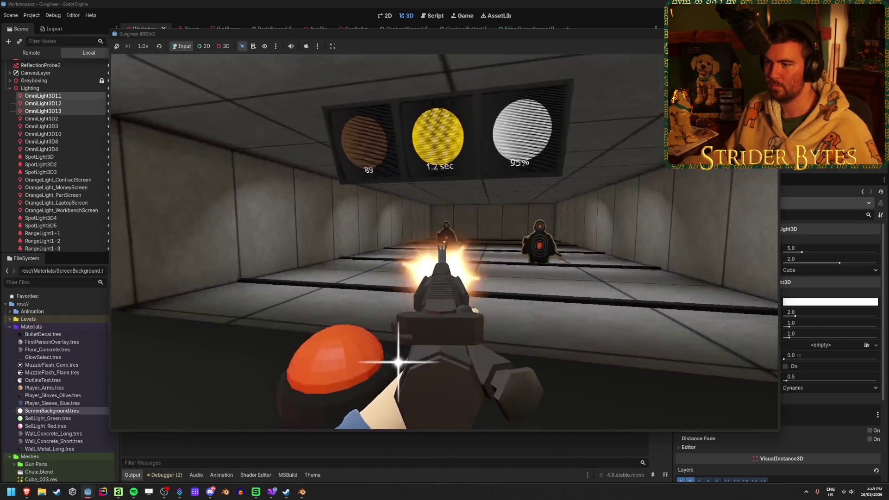
pyautogui.click(445, 242)
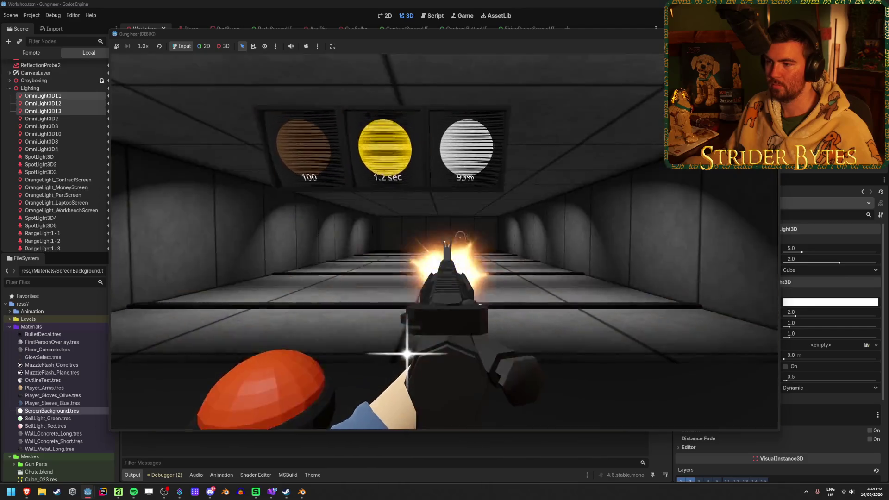
pyautogui.click(444, 242)
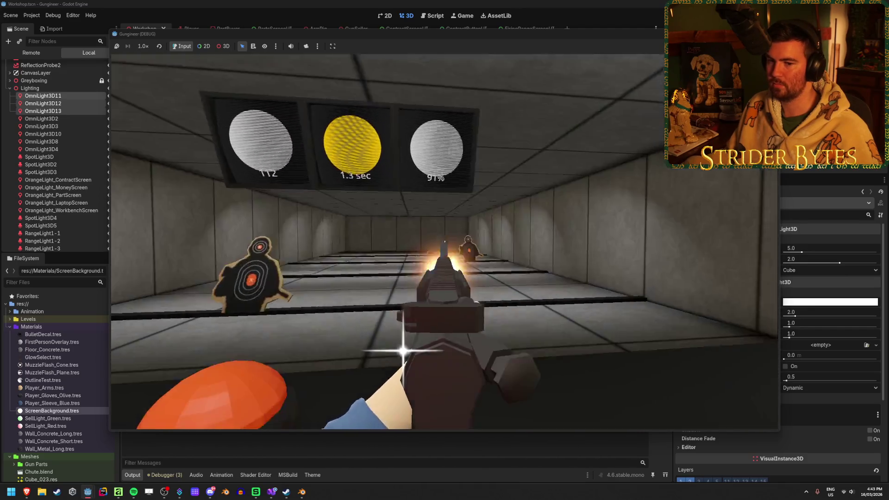
pyautogui.click(445, 241)
pyautogui.click(444, 241)
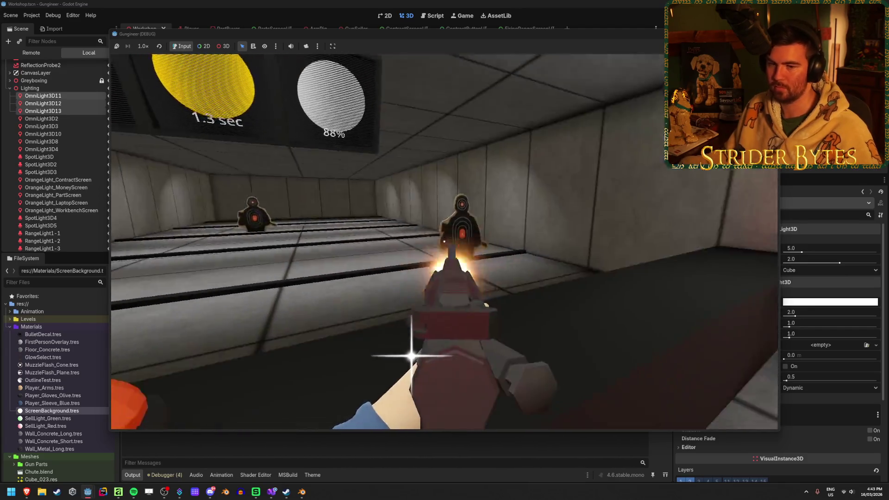
pyautogui.press('r')
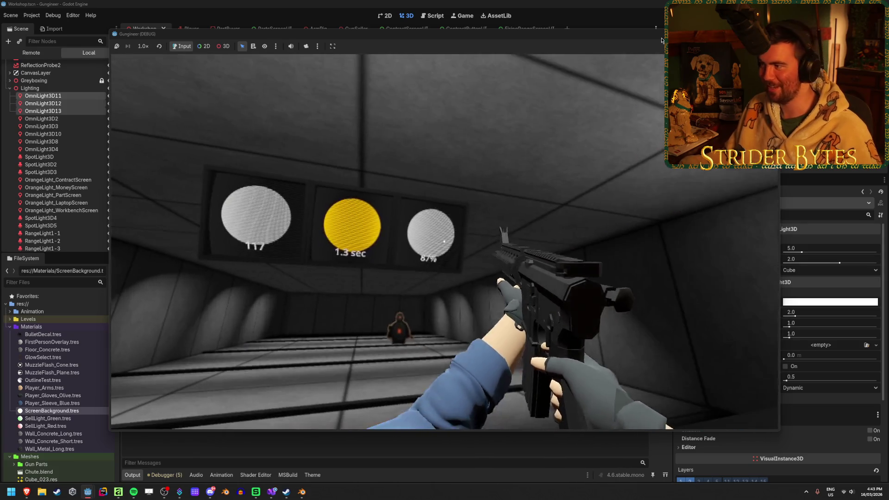
pyautogui.press('F8')
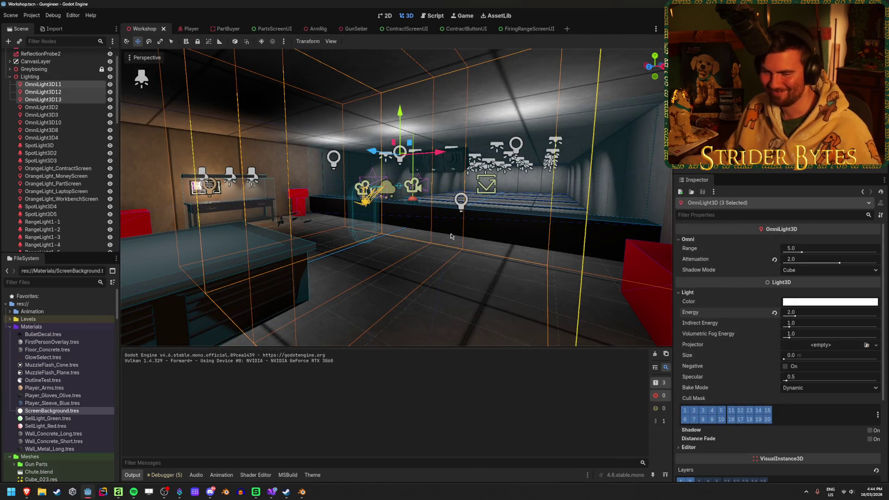
# Step: Deselect the three range lights, turn the view toward the workbench, and run the game with F5
pyautogui.click(450, 236)
pyautogui.scroll(10, 451, 236)
pyautogui.scroll(-2, 454, 260)
pyautogui.scroll(-4, 455, 261)
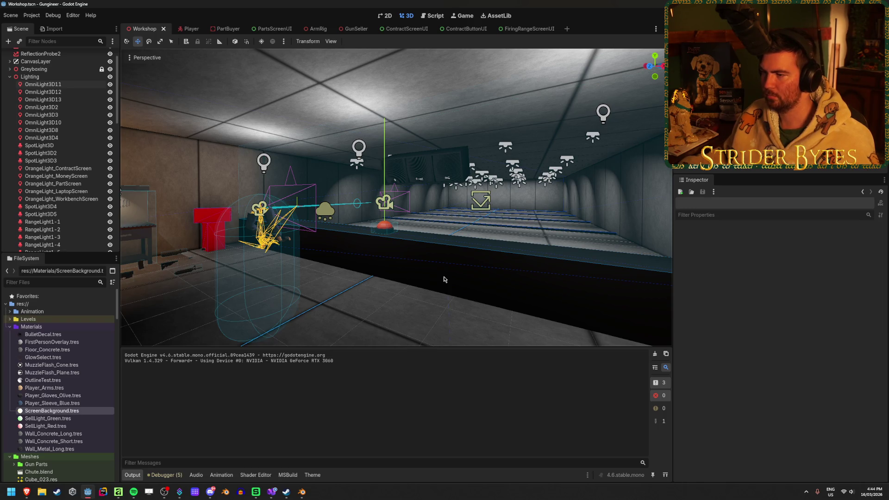
pyautogui.moveTo(444, 279)
pyautogui.mouseDown()
pyautogui.moveTo(431, 269)
pyautogui.moveTo(642, 150)
pyautogui.mouseUp()
pyautogui.press('F5')
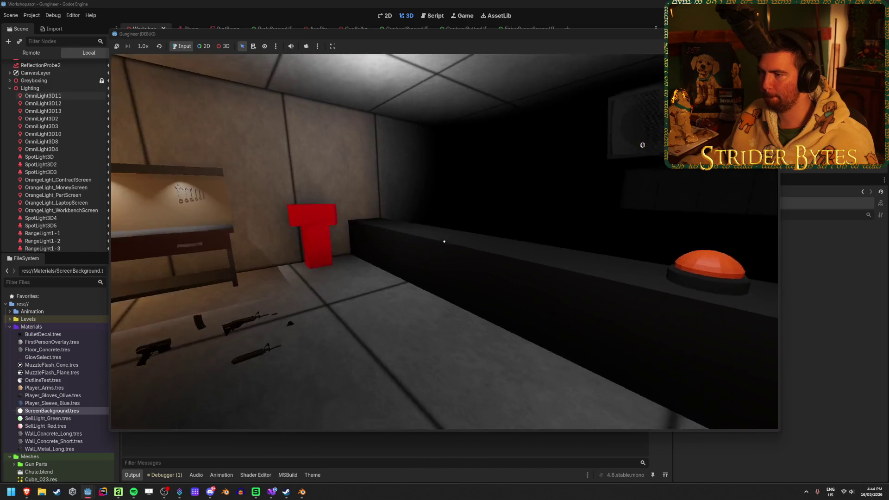
# Step: Take control of the player and move around the dark counter
pyautogui.click(642, 145)
pyautogui.press('s')
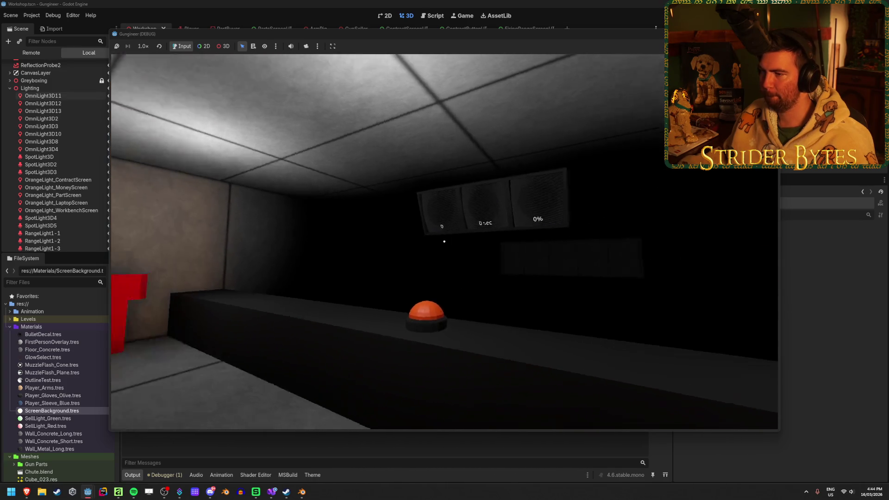
pyautogui.press('w')
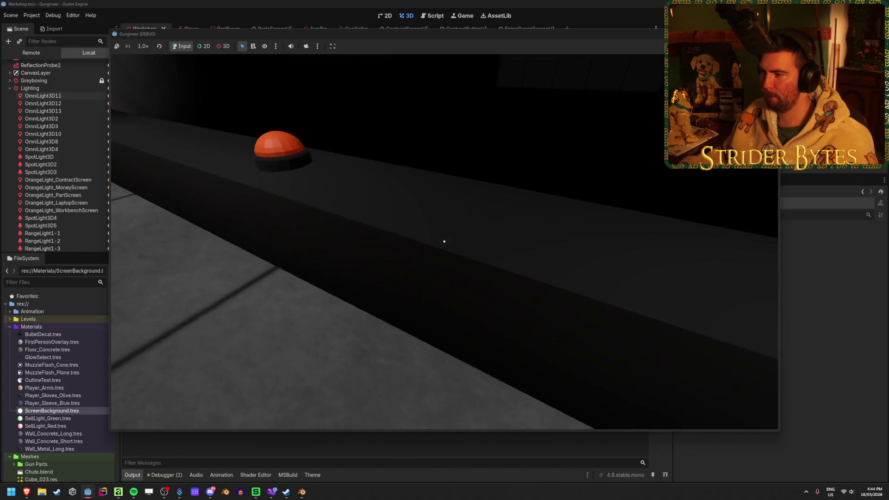
pyautogui.press('a')
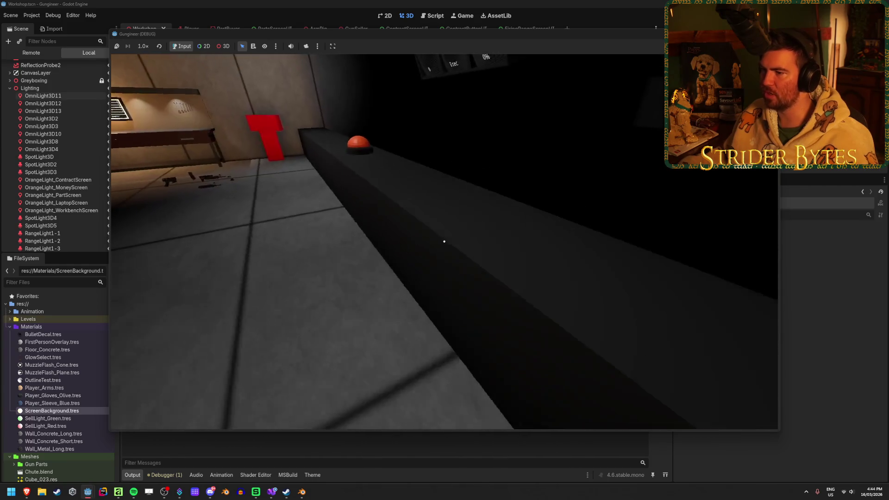
pyautogui.press('s')
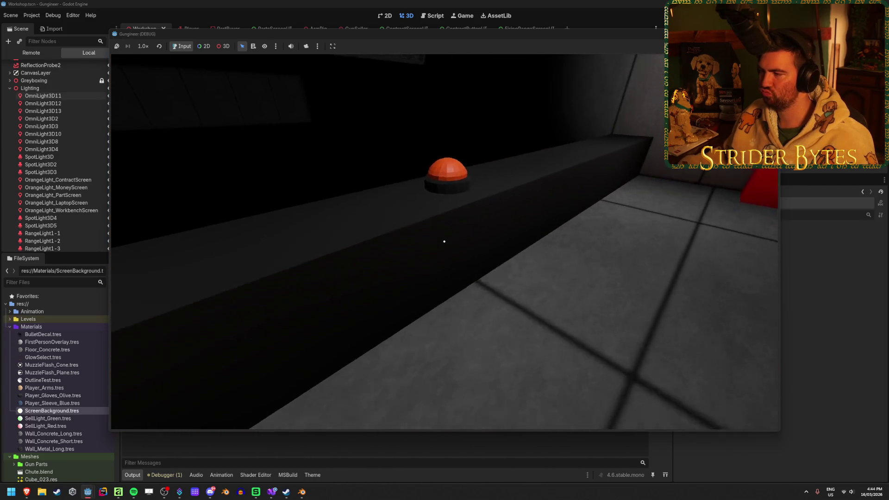
# Step: Walk to the workbench, pick up a rifle, stop the game and switch to Visual Studio
pyautogui.press('w')
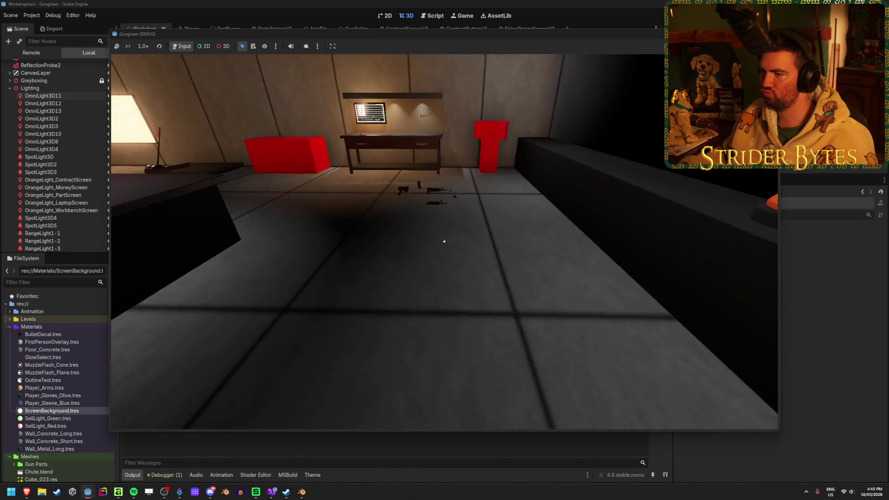
pyautogui.press('w')
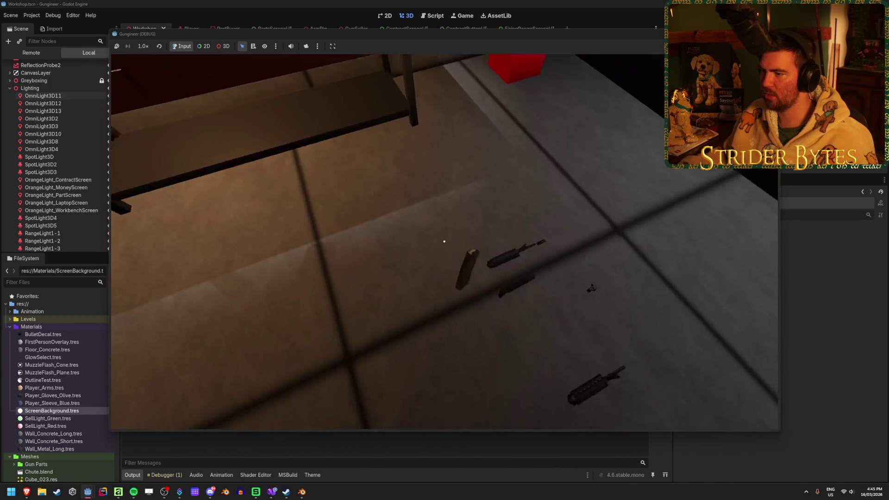
pyautogui.press('e')
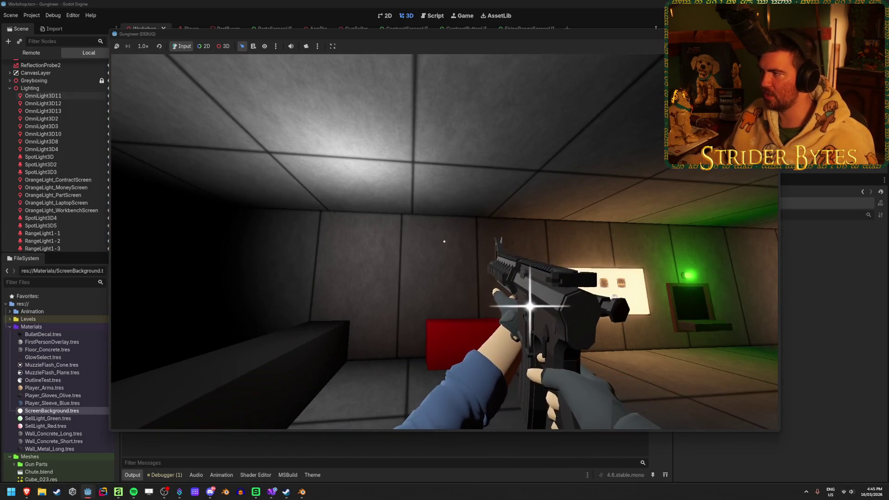
pyautogui.press('F8')
pyautogui.click(272, 492)
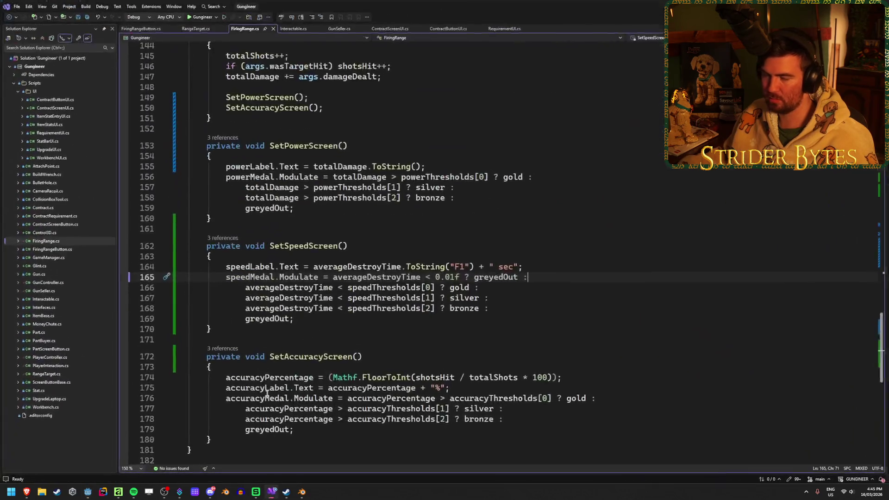
# Step: Open GunController.cs and scroll through its code
pyautogui.doubleClick(47, 282)
pyautogui.scroll(-14, 324, 255)
pyautogui.scroll(-12, 219, 269)
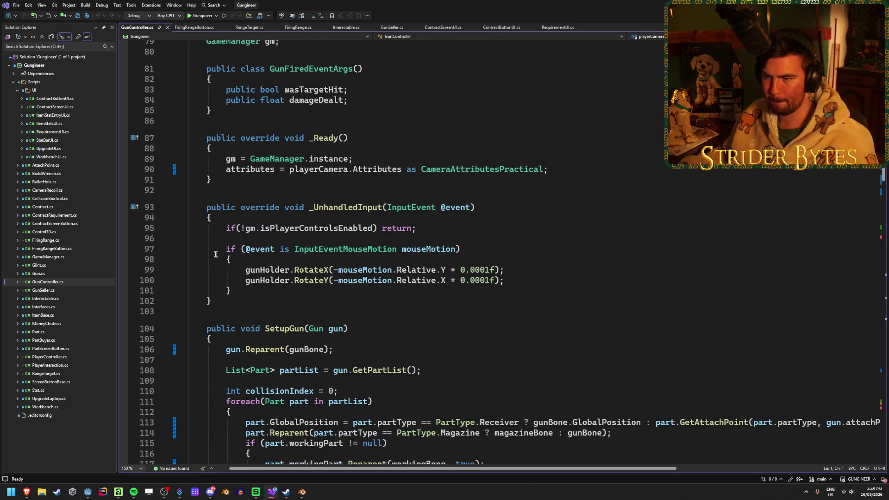
pyautogui.scroll(-14, 216, 254)
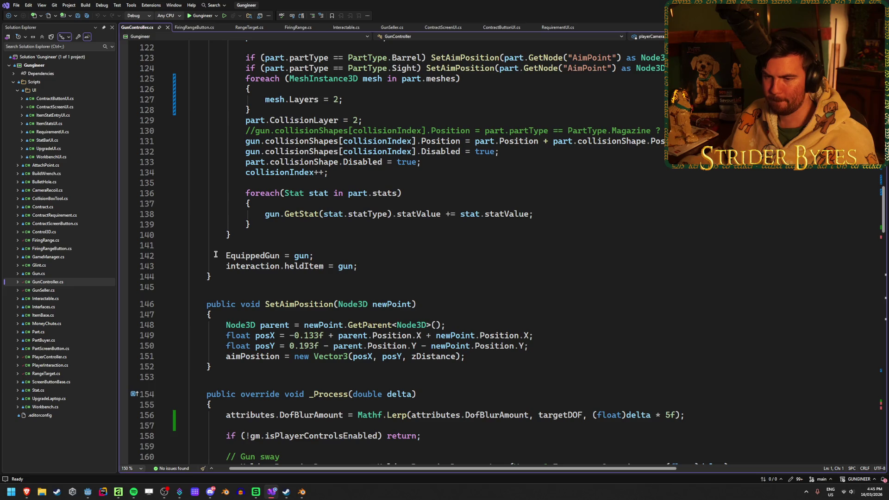
pyautogui.scroll(20, 215, 254)
pyautogui.scroll(-3, 215, 254)
# Step: Uncomment SetGlintAlpha(0f) on line 11 of Glint.cs, save it, and return to Godot
pyautogui.doubleClick(49, 266)
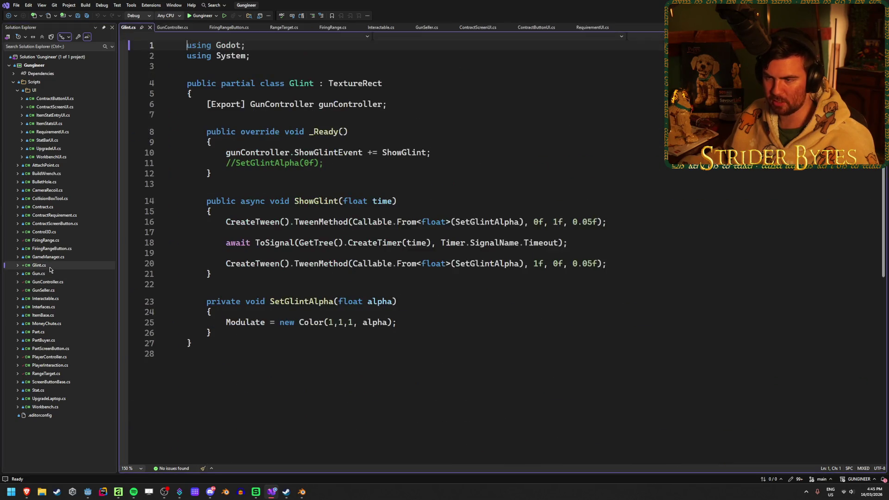
pyautogui.click(237, 162)
pyautogui.press('BackSpace')
pyautogui.press('BackSpace')
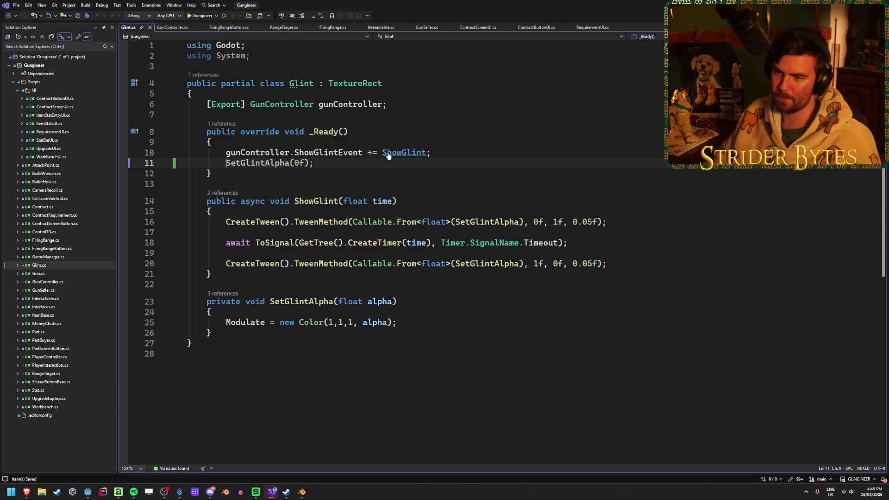
pyautogui.hotkey('ctrl', 's')
pyautogui.hotkey('alt', 'Tab')
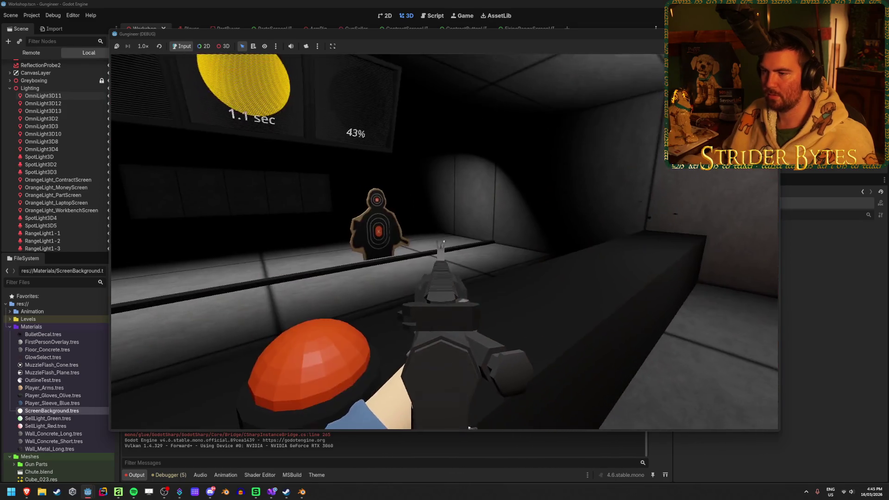
# Step: Shoot at the buttons, boxes and range targets until the magazine empties and reloads
pyautogui.click(443, 242)
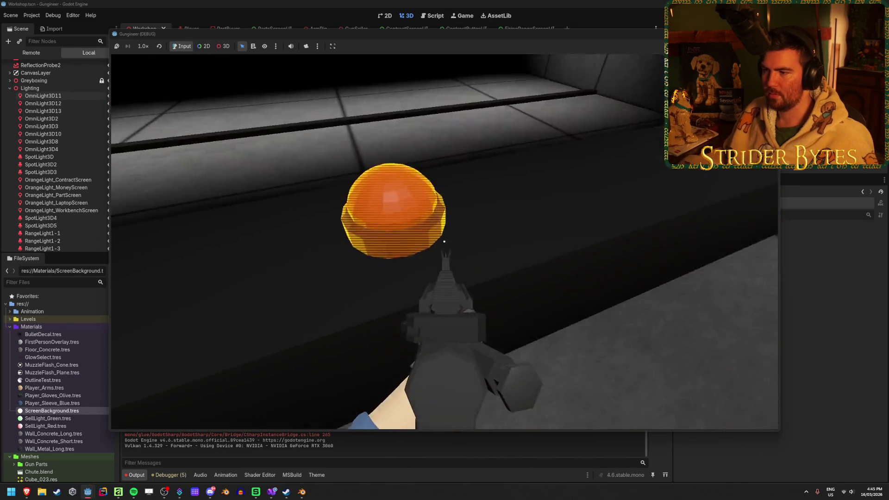
pyautogui.click(444, 242)
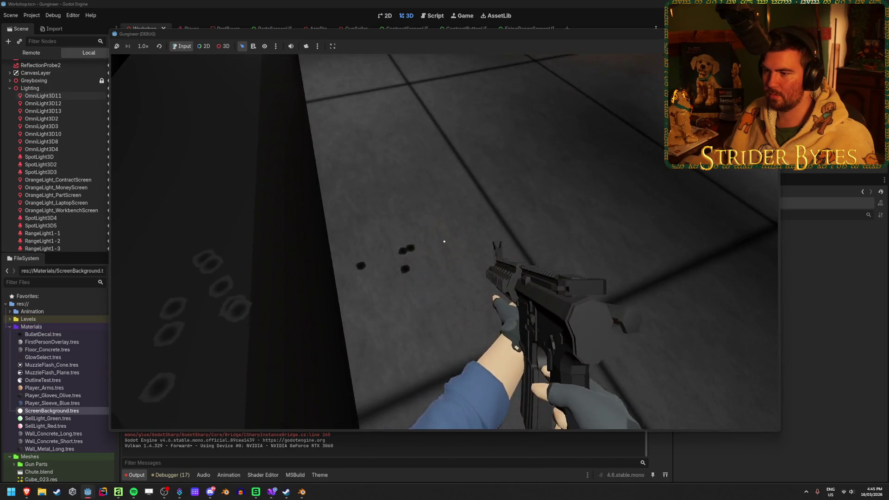
pyautogui.click(444, 241)
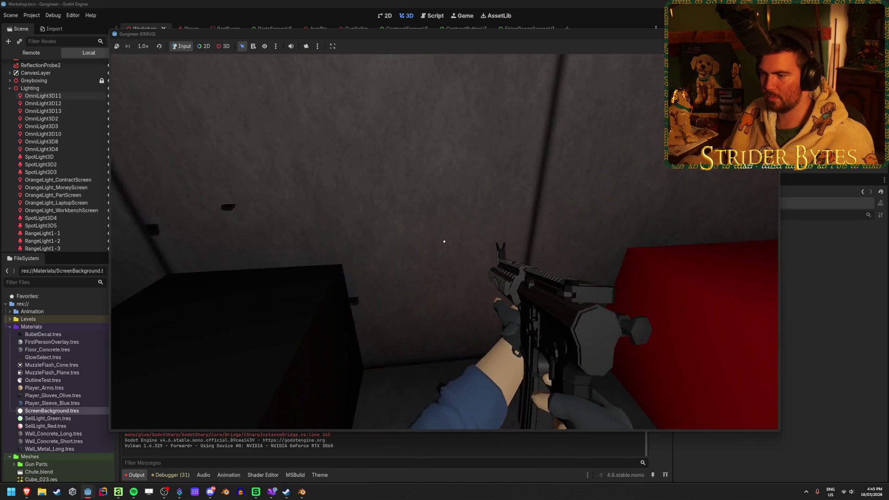
pyautogui.click(444, 241)
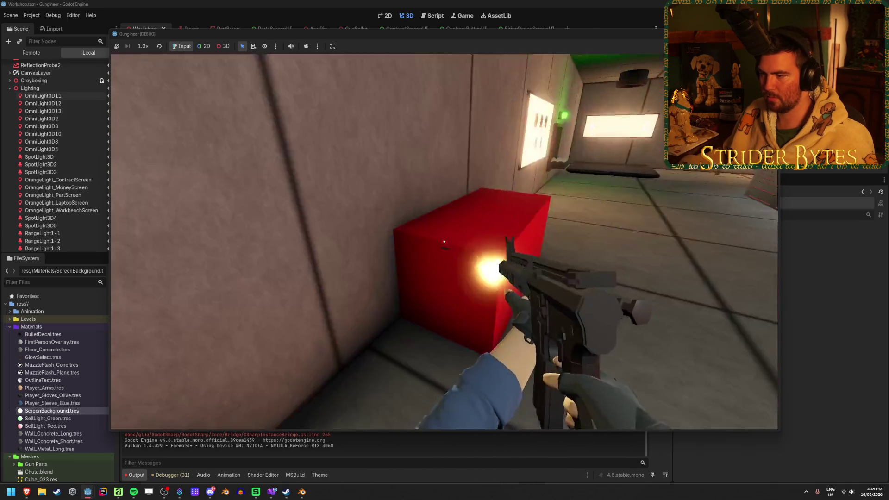
pyautogui.click(444, 241)
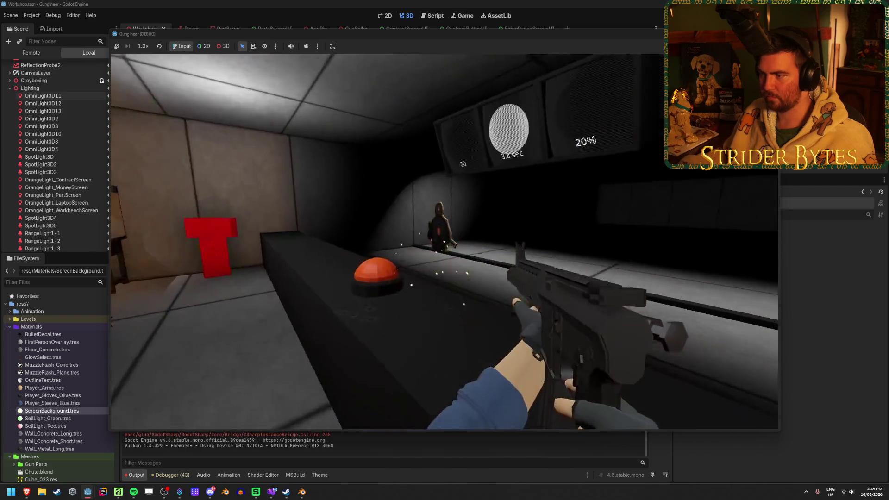
pyautogui.click(444, 241)
pyautogui.click(444, 241)
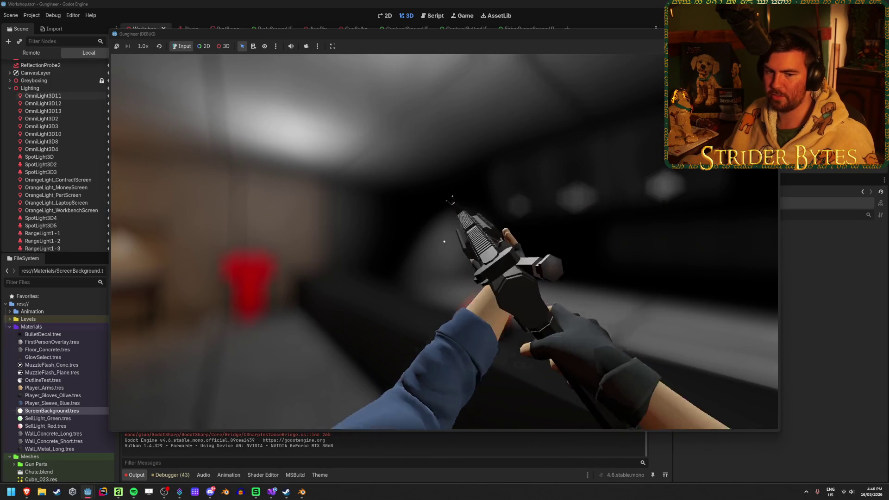
# Step: Start a firing range round, shoot the targets, and stop the game with F8
pyautogui.moveTo(444, 241)
pyautogui.press('s')
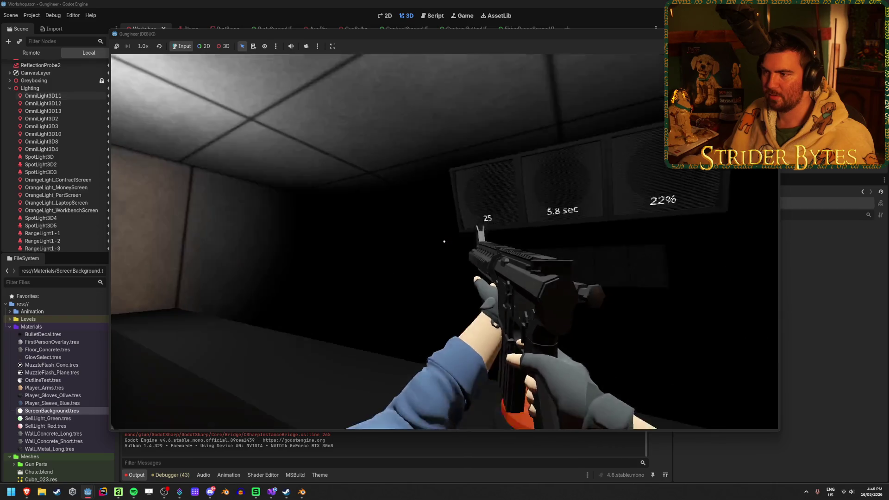
pyautogui.press('e')
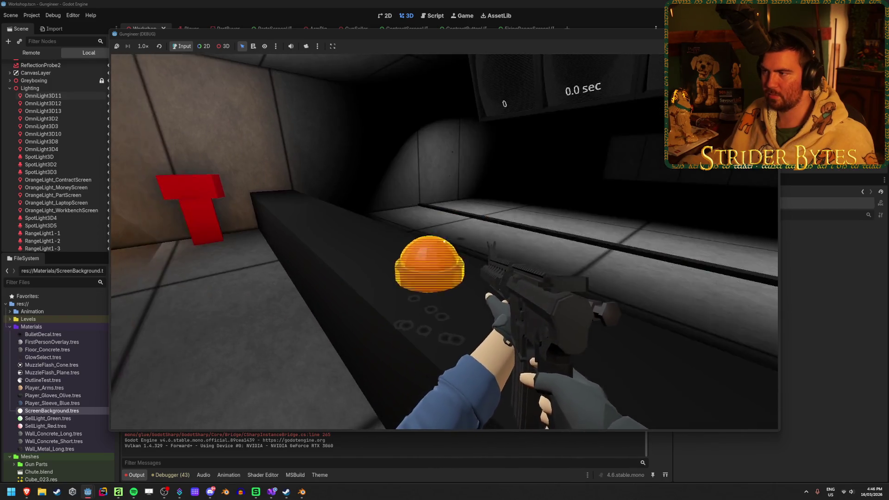
pyautogui.click(444, 242)
pyautogui.click(444, 241)
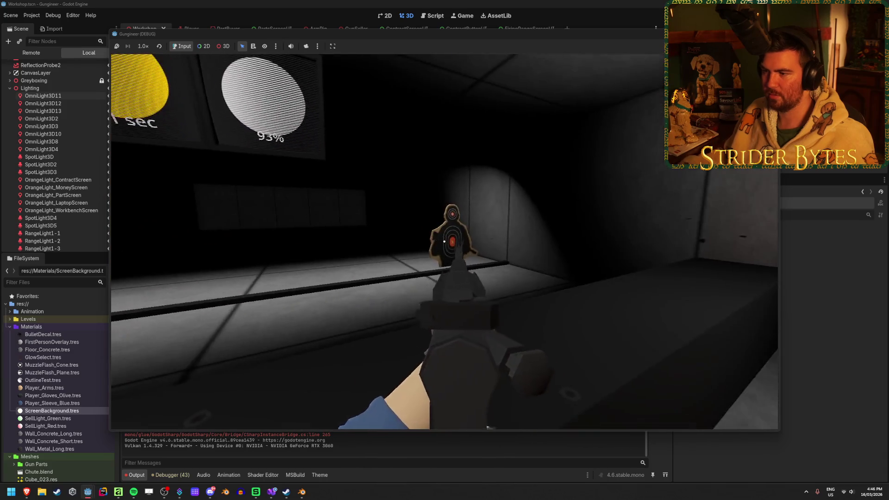
pyautogui.click(444, 241)
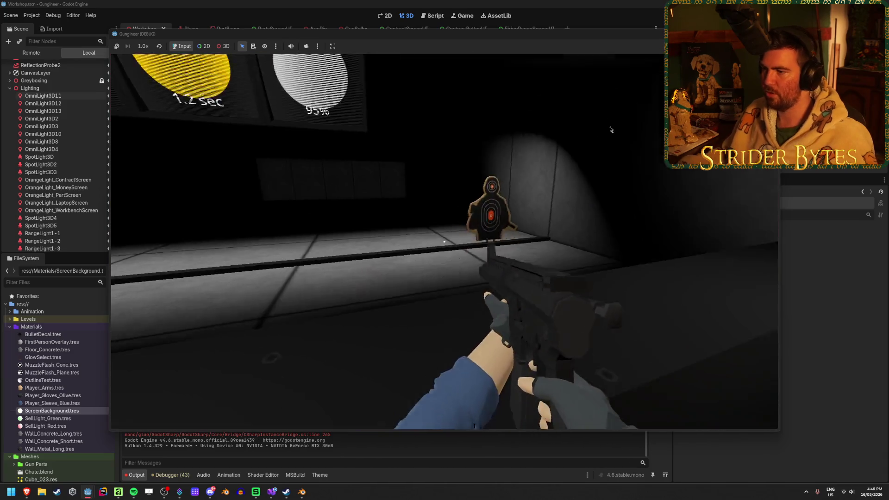
pyautogui.press('F8')
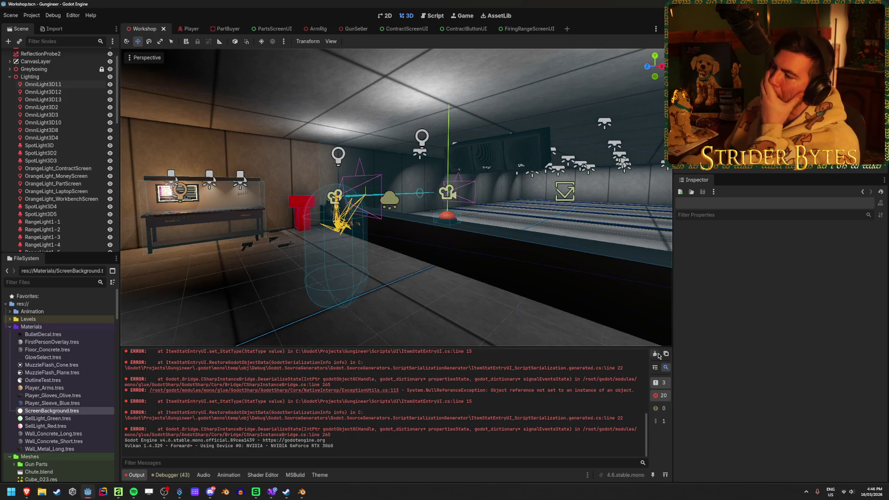
# Step: Clear the Output error log and collapse the Lighting group in the Workshop scene
pyautogui.click(655, 354)
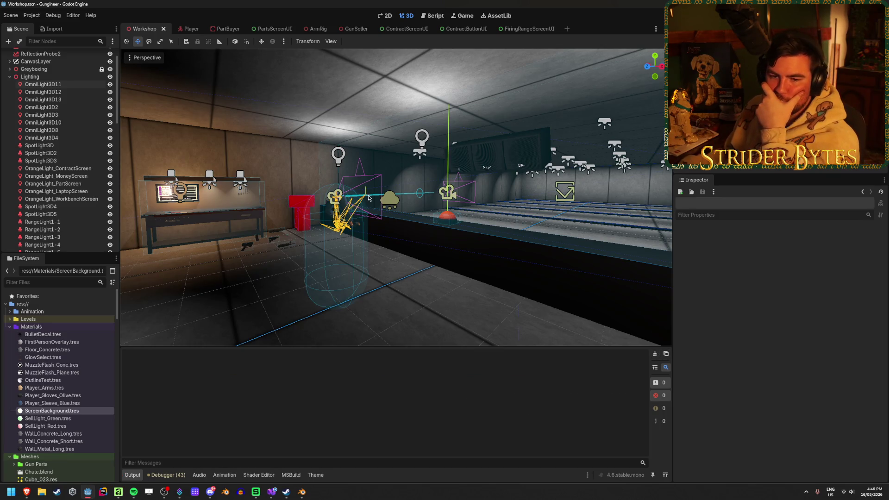
pyautogui.scroll(2, 60, 139)
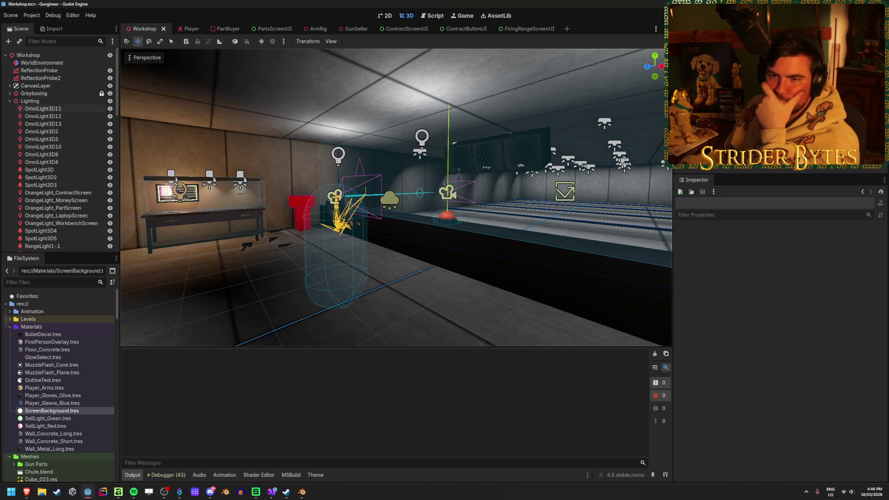
pyautogui.click(10, 101)
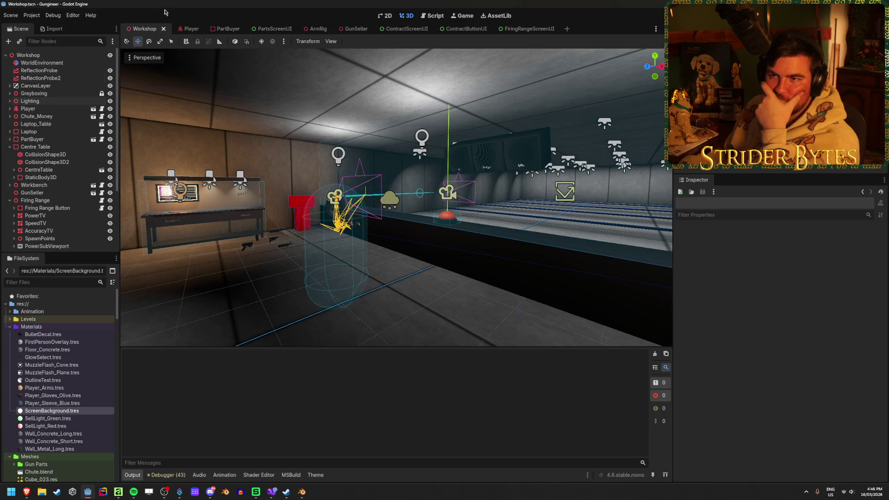
# Step: In the Player scene, collapse Camera Recoil and expand CenterContainer to show its TextureRect
pyautogui.click(185, 28)
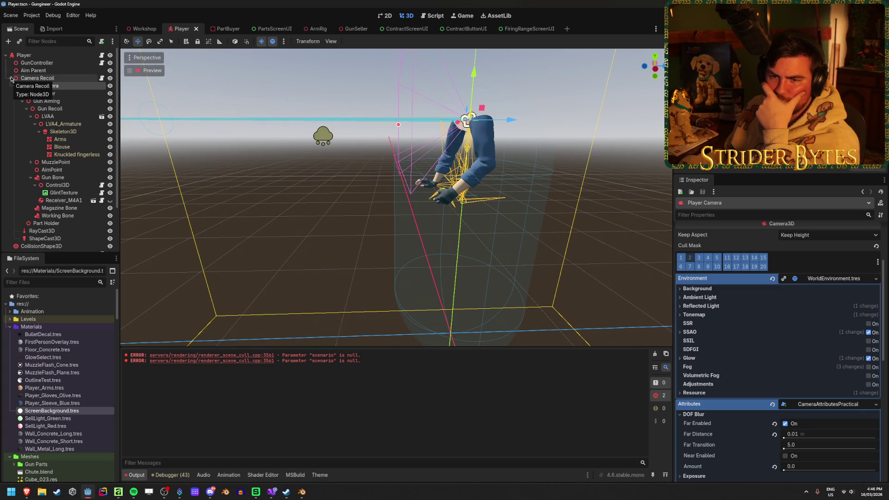
pyautogui.scroll(-3, 60, 97)
pyautogui.scroll(3, 60, 97)
pyautogui.click(9, 78)
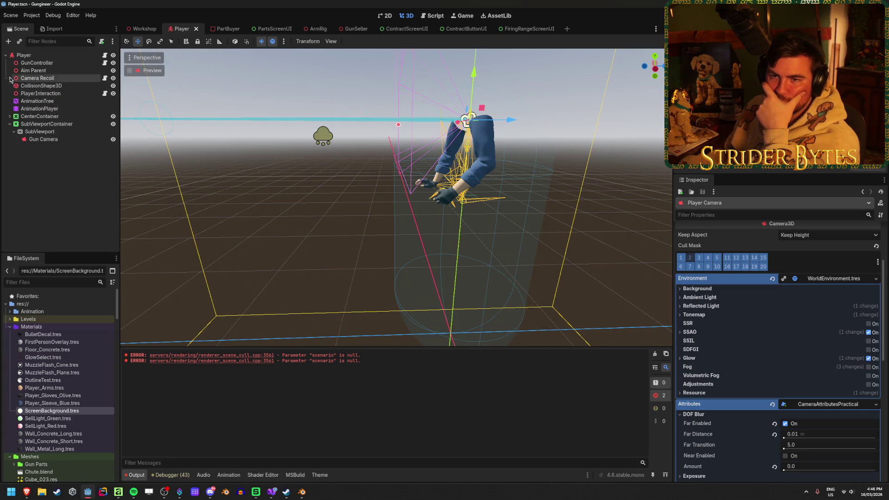
pyautogui.click(45, 116)
pyautogui.hotkey('ctrl', 'v')
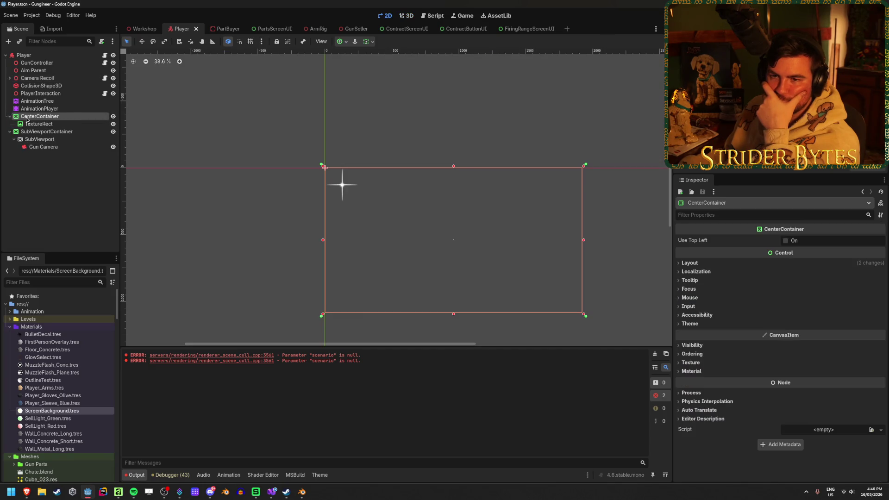
# Step: Rename CenterContainer to ReticleContainer
pyautogui.click(54, 124)
pyautogui.click(53, 116)
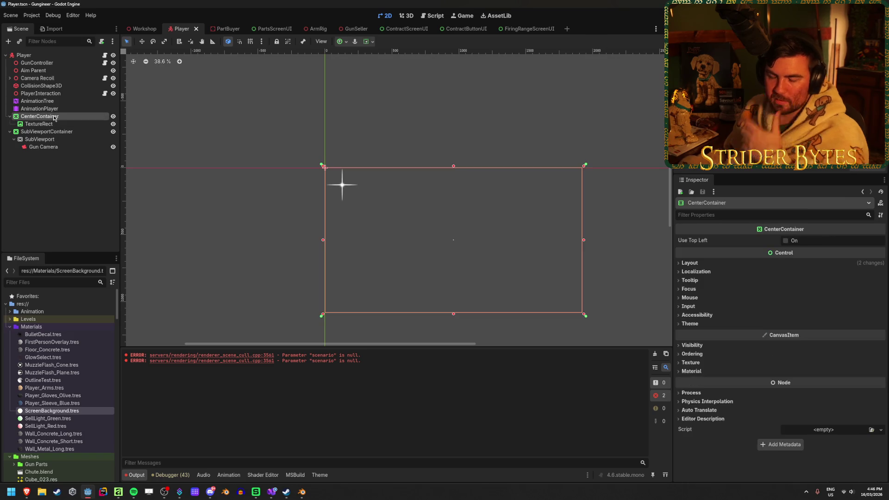
pyautogui.click(53, 116)
pyautogui.write('Reticl')
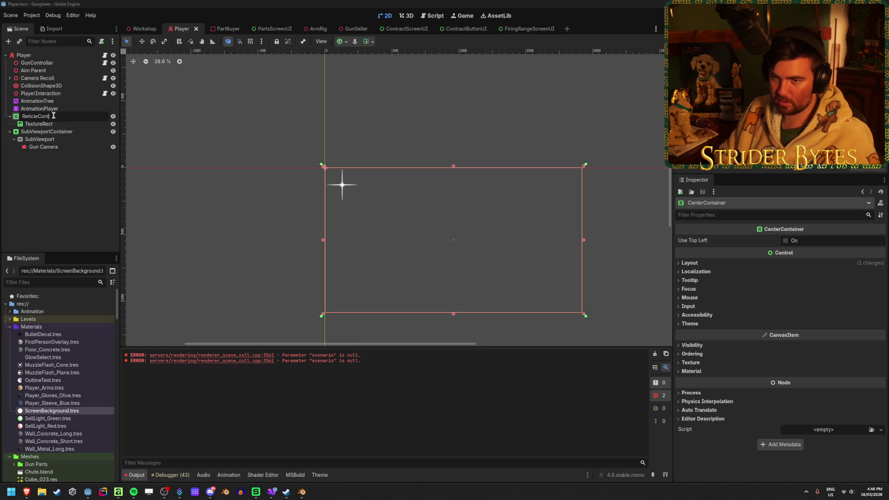
pyautogui.press('Return')
# Step: Rename the TextureRect node to ReticleTexture
pyautogui.press('Down')
pyautogui.press('F2')
pyautogui.write('Reticle')
pyautogui.press('Return')
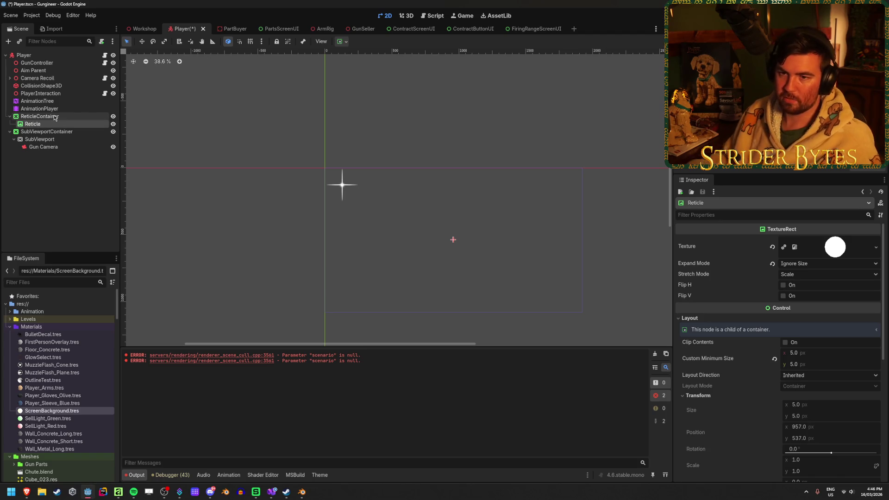
pyautogui.write('Textur')
pyautogui.press('Return')
pyautogui.hotkey('ctrl', 's')
# Step: Save the Player scene and reselect the ReticleContainer node
pyautogui.click(85, 116)
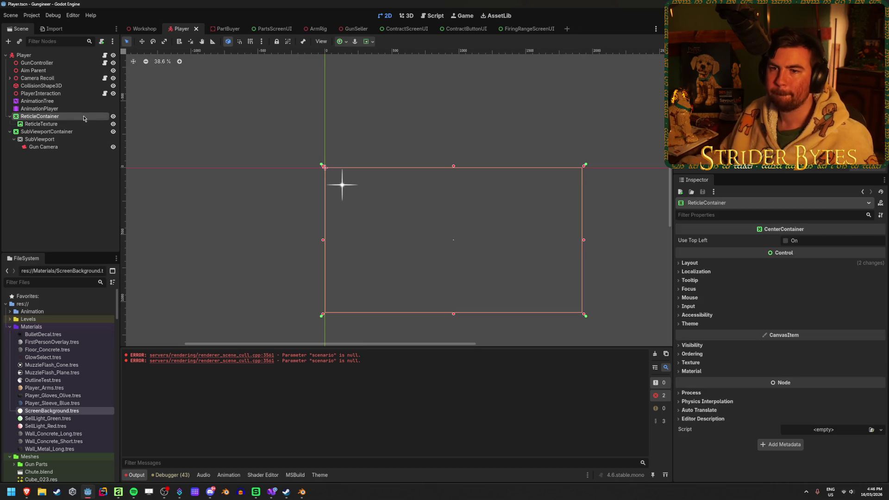
pyautogui.click(99, 200)
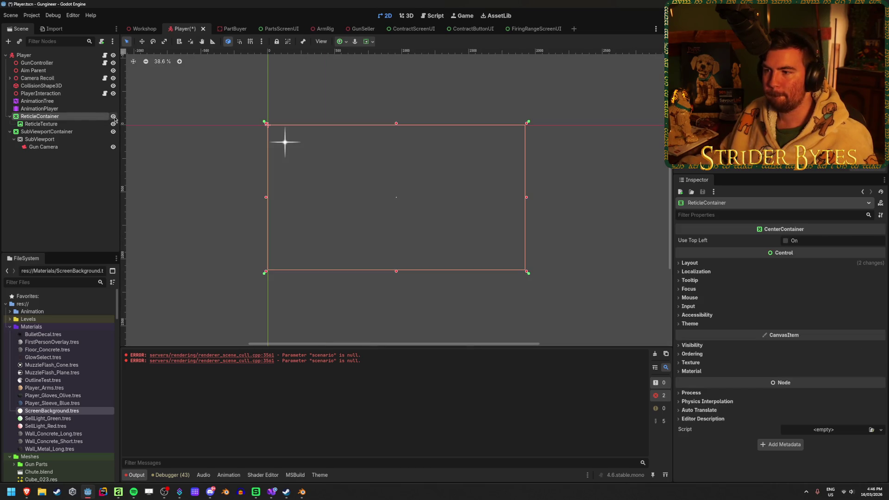
pyautogui.hotkey('ctrl', 's')
pyautogui.click(55, 116)
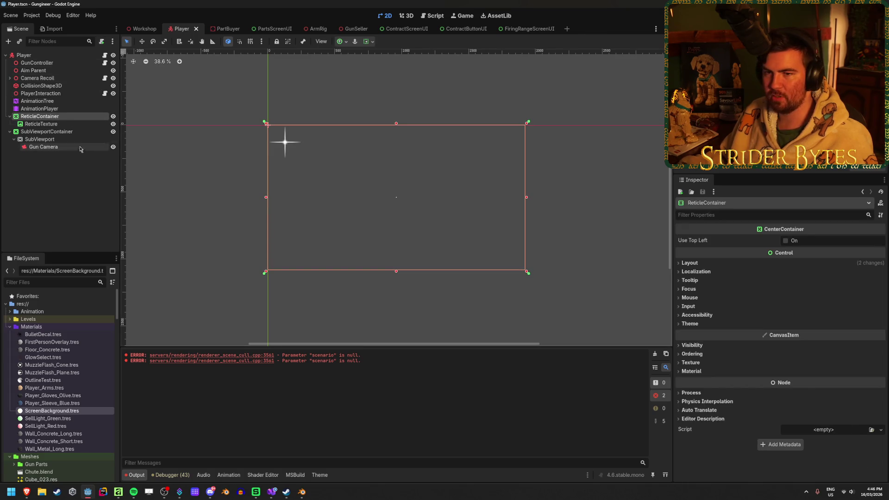
pyautogui.click(80, 172)
pyautogui.click(48, 116)
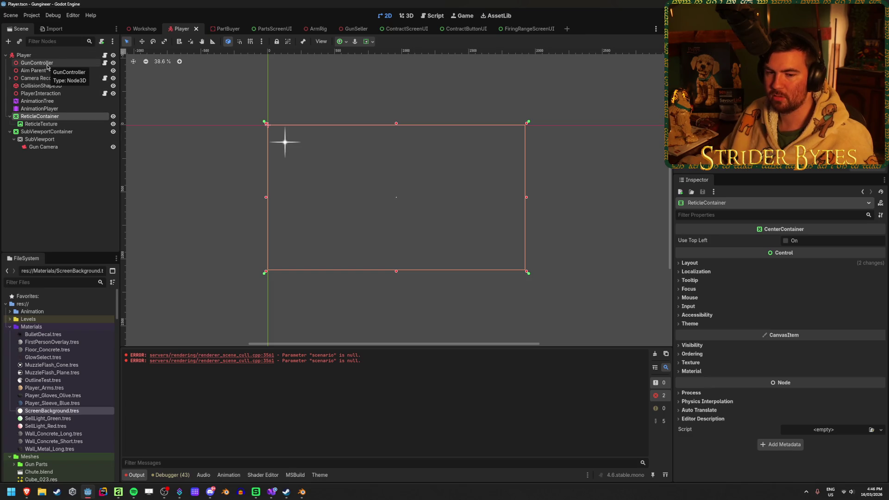
pyautogui.click(69, 171)
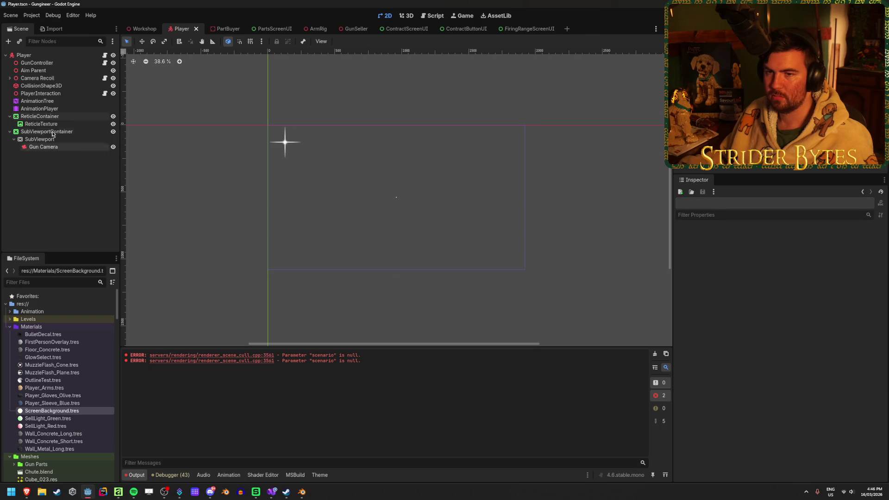
pyautogui.click(54, 118)
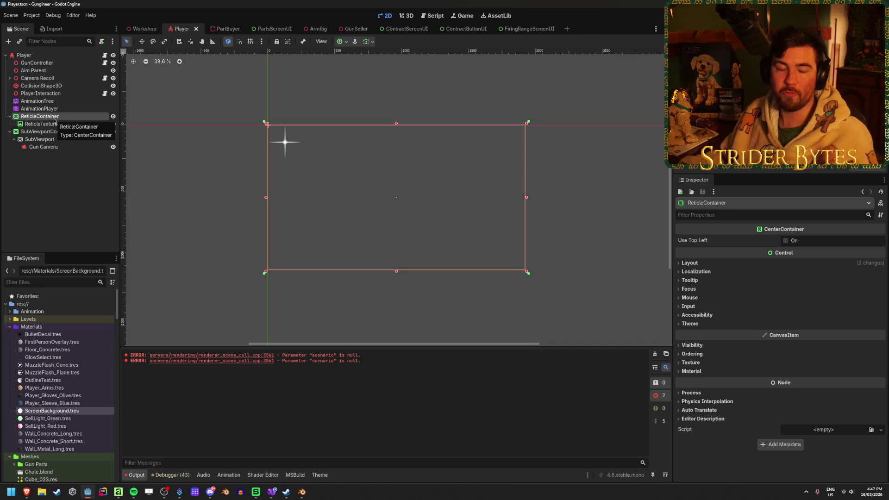
pyautogui.click(54, 146)
pyautogui.click(39, 116)
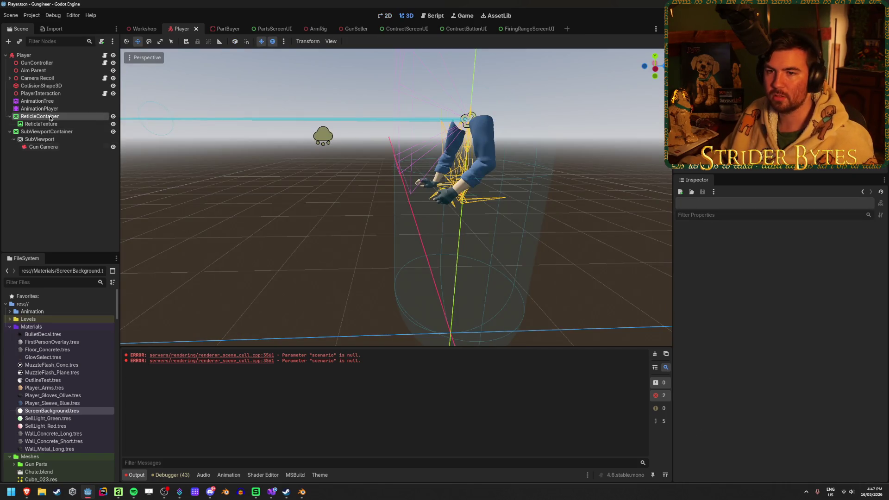
pyautogui.hotkey('alt', 'Tab')
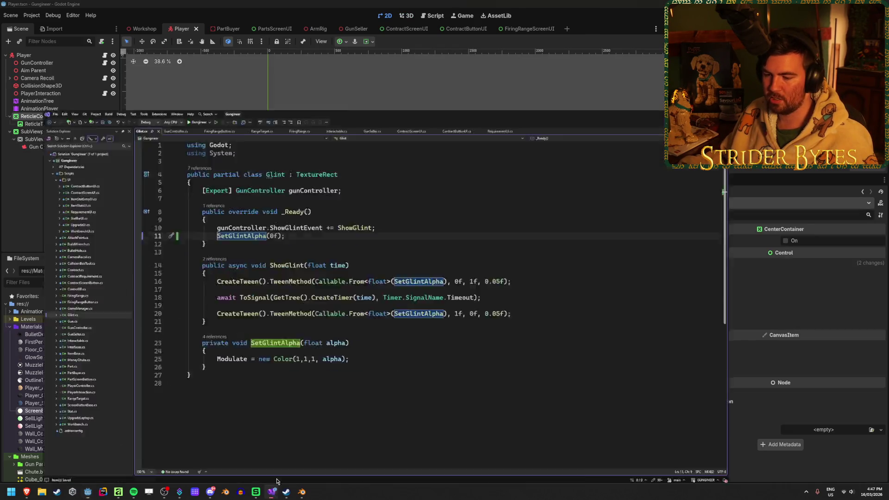
pyautogui.hotkey('alt', 'Tab')
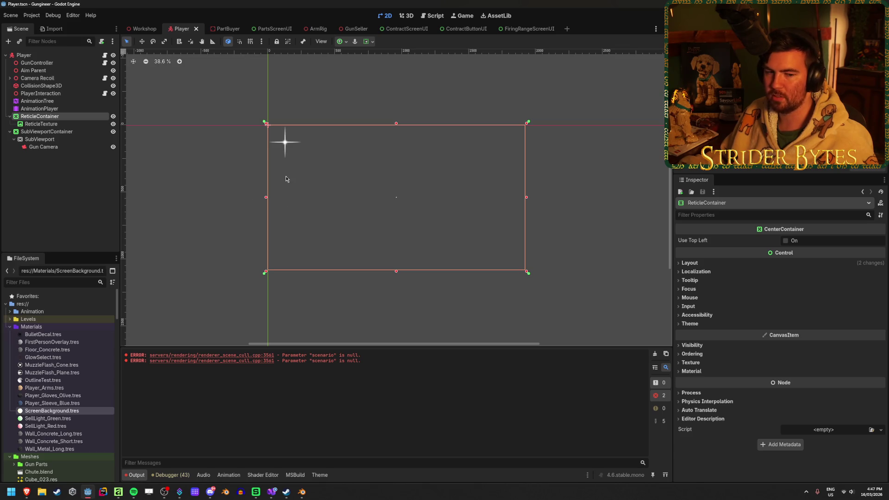
pyautogui.click(69, 117)
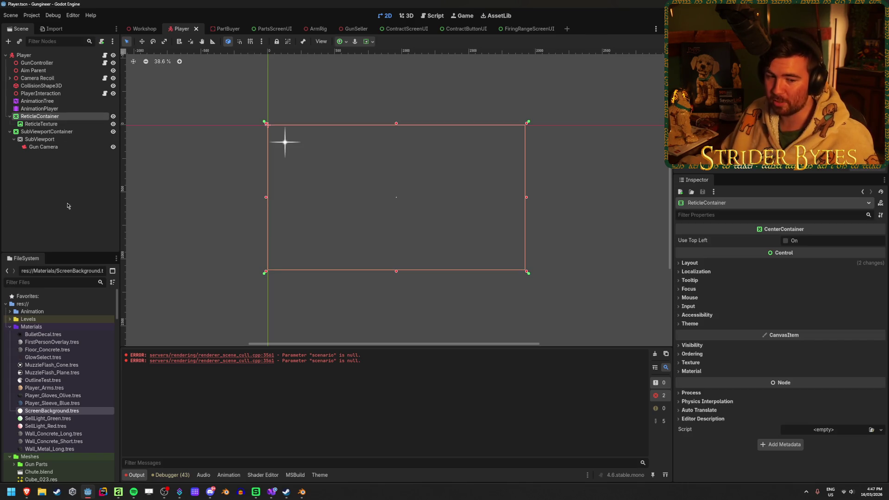
pyautogui.click(65, 131)
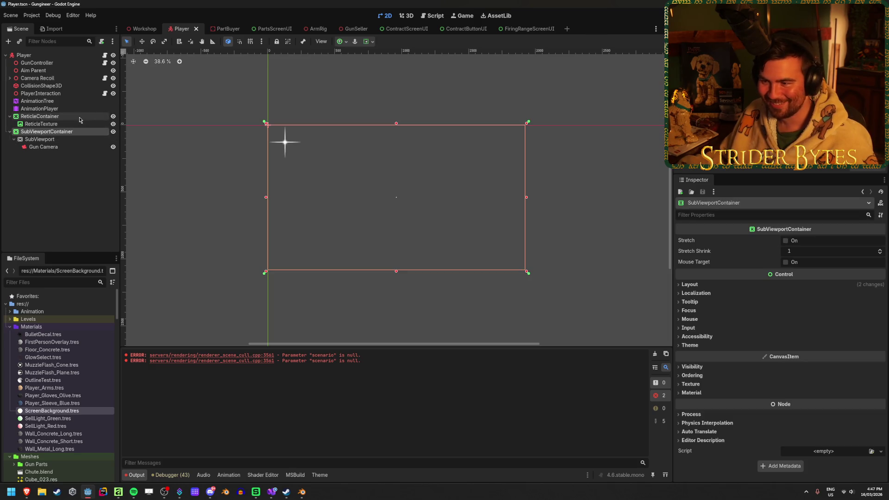
pyautogui.click(80, 119)
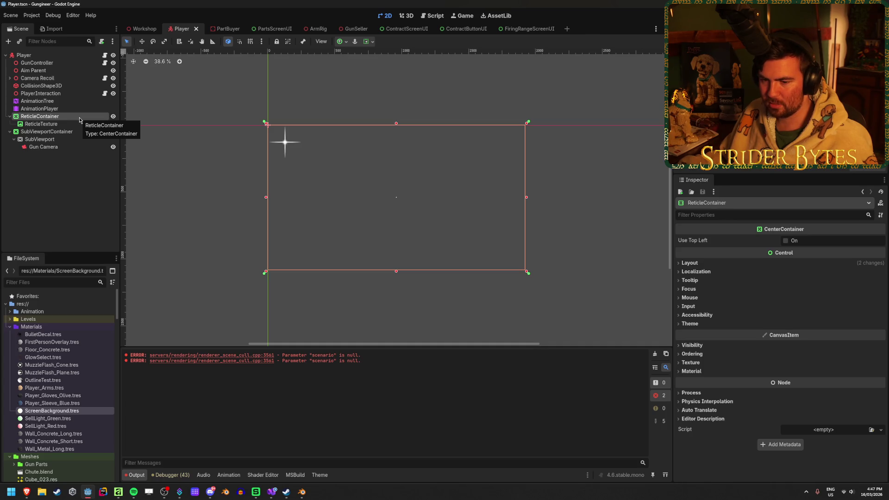
pyautogui.click(10, 326)
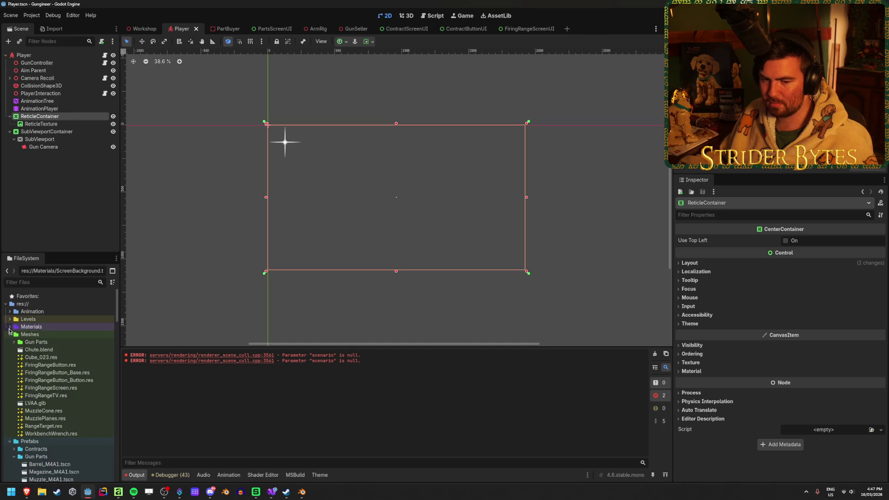
# Step: Collapse the Meshes, Prefabs, Properties and Scripts folders and select ReticleContainer
pyautogui.click(10, 335)
pyautogui.click(10, 342)
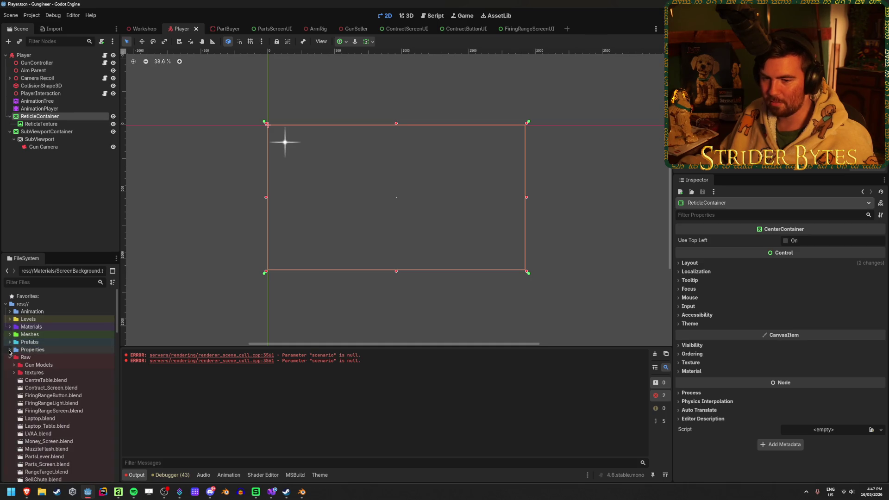
pyautogui.click(9, 350)
pyautogui.click(14, 418)
pyautogui.click(10, 372)
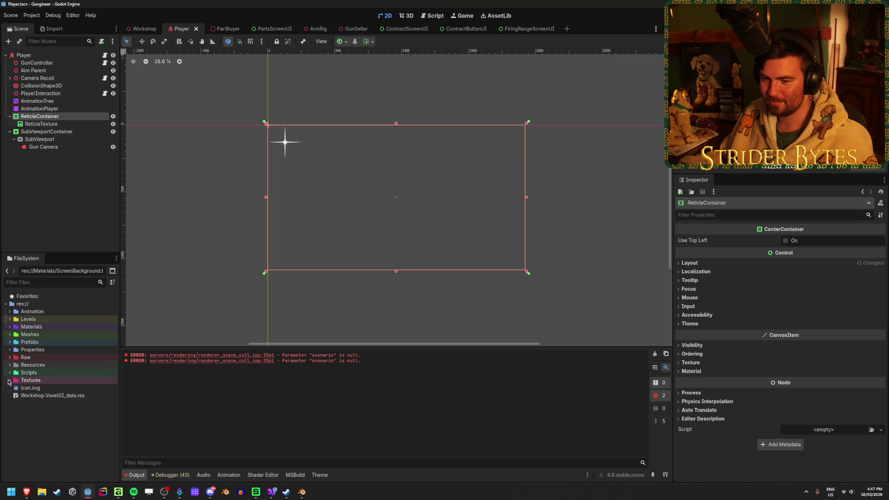
pyautogui.click(55, 214)
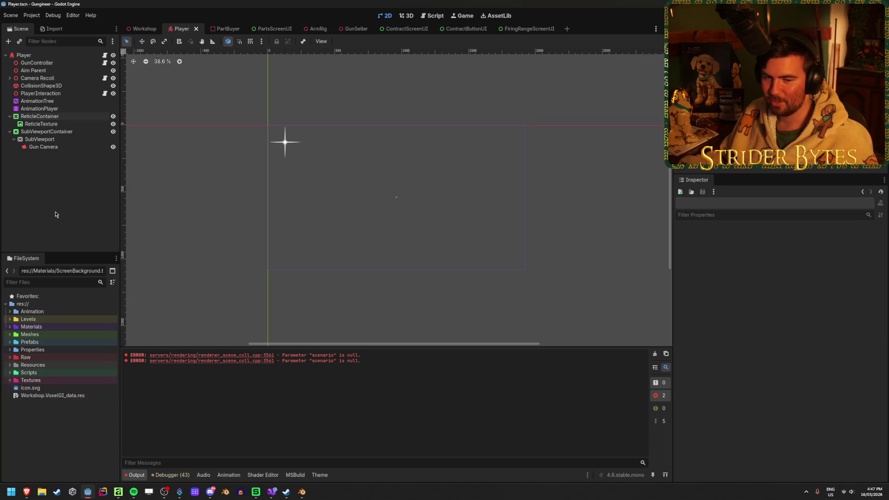
pyautogui.click(64, 118)
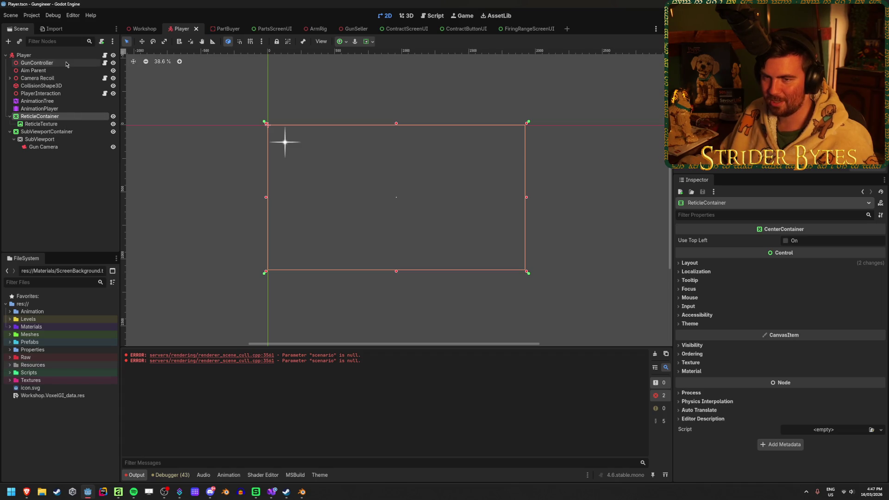
# Step: Expand Scripts and create a new script from the UI folder's context menu
pyautogui.click(10, 372)
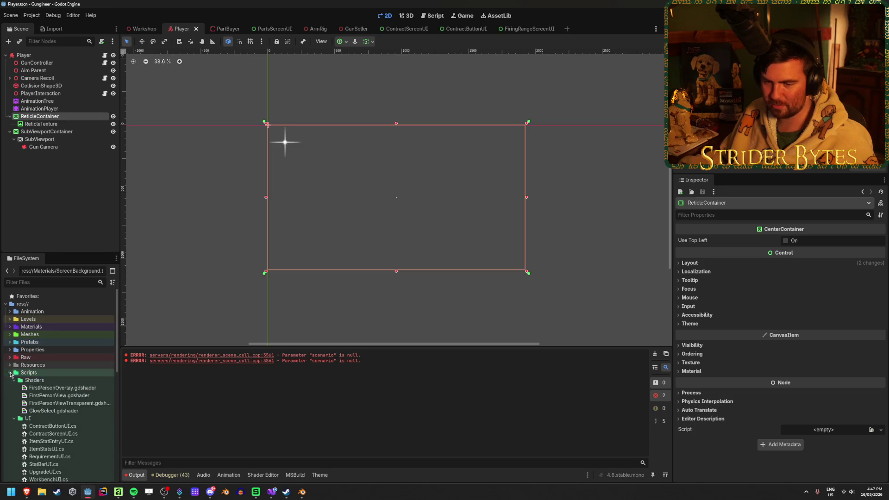
pyautogui.rightClick(51, 375)
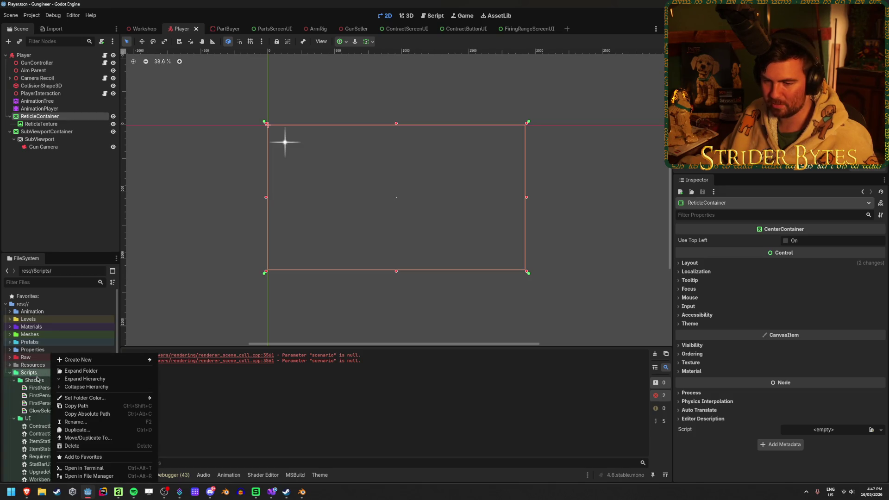
pyautogui.click(37, 379)
pyautogui.scroll(-3, 42, 370)
pyautogui.rightClick(48, 372)
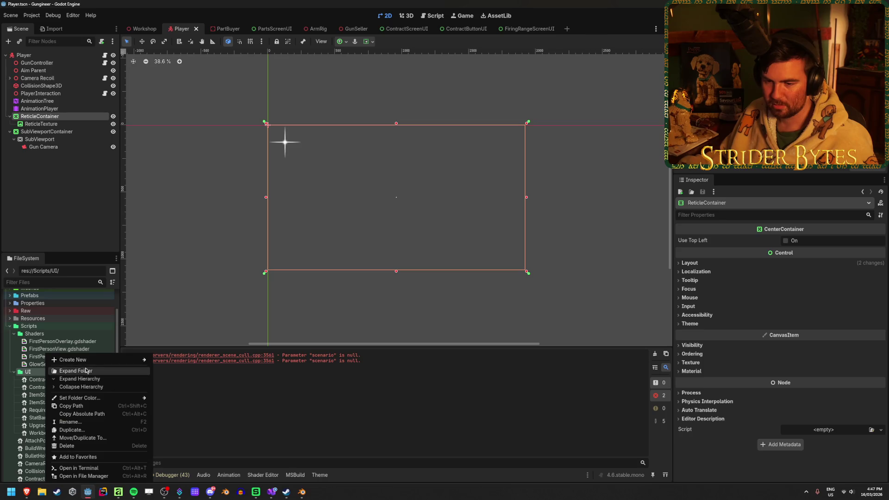
pyautogui.moveTo(83, 360)
pyautogui.click(182, 378)
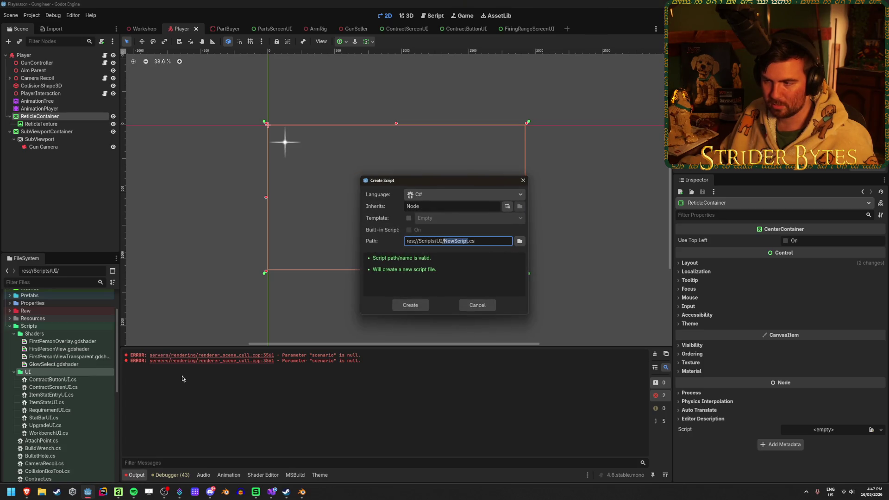
# Step: Name the new C# script ReticleUI.cs, set Inherits to Control, and create it
pyautogui.write('ReticleUI')
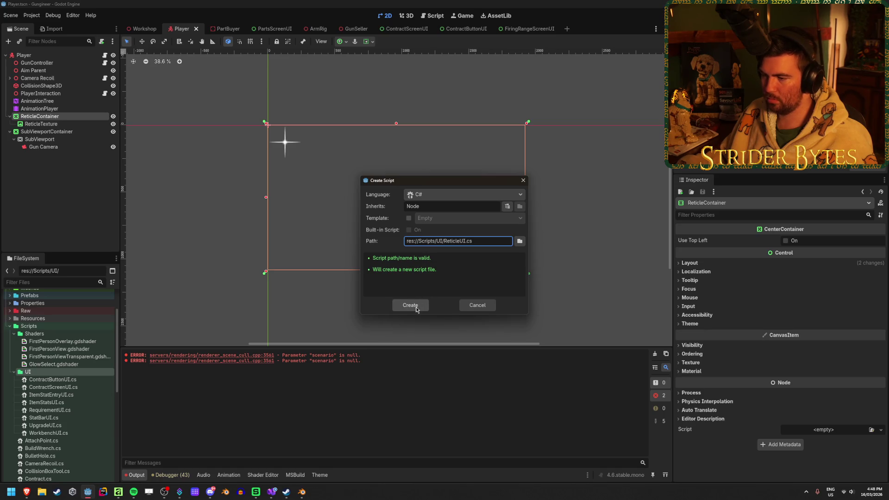
pyautogui.click(430, 207)
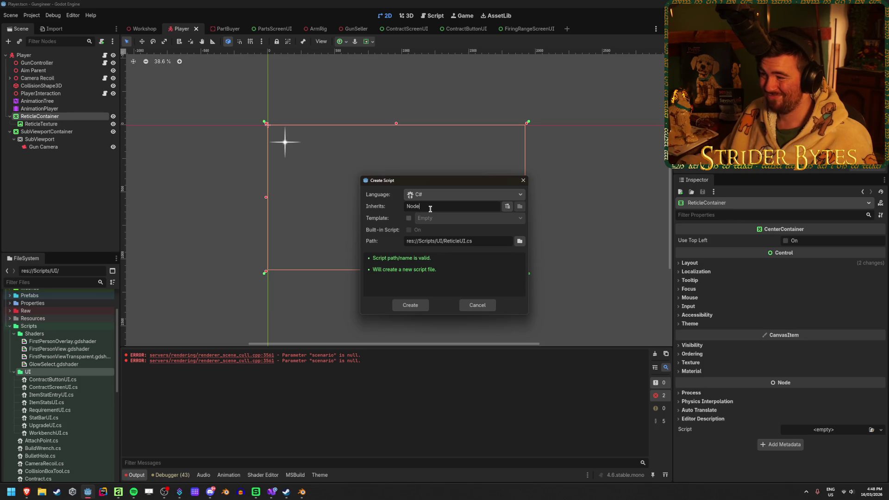
pyautogui.hotkey('ctrl', 'a')
pyautogui.write('Control')
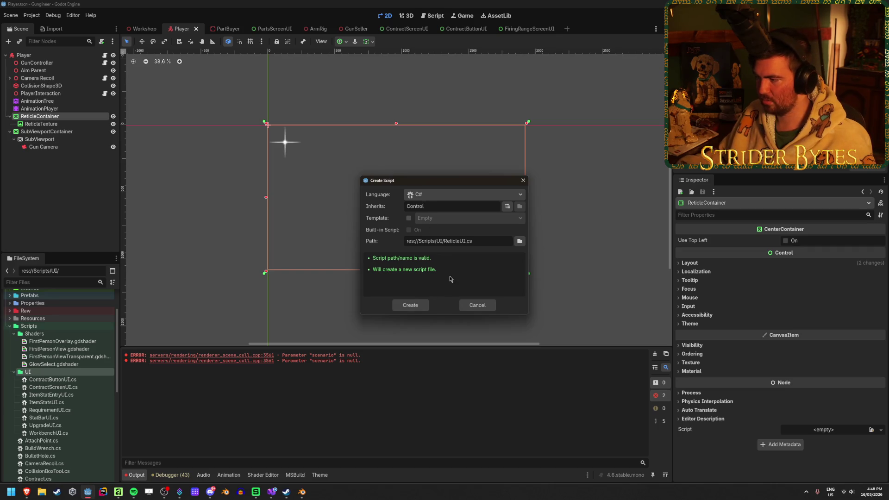
pyautogui.click(688, 351)
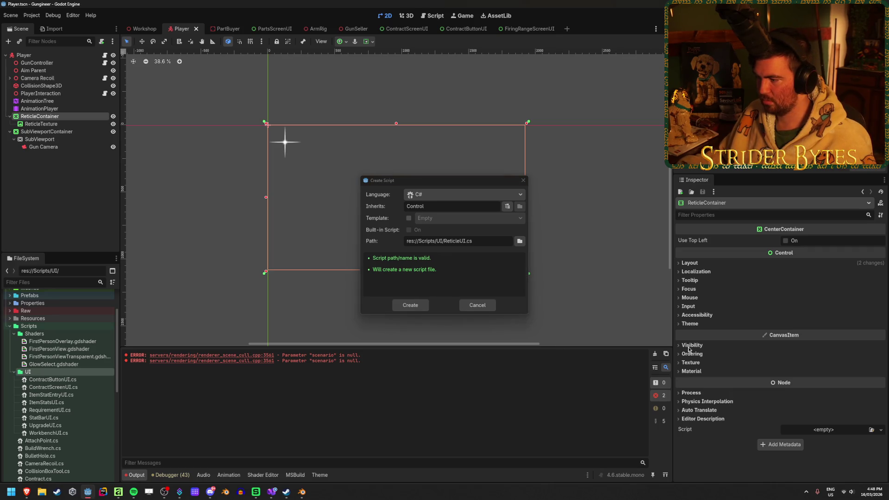
pyautogui.click(410, 305)
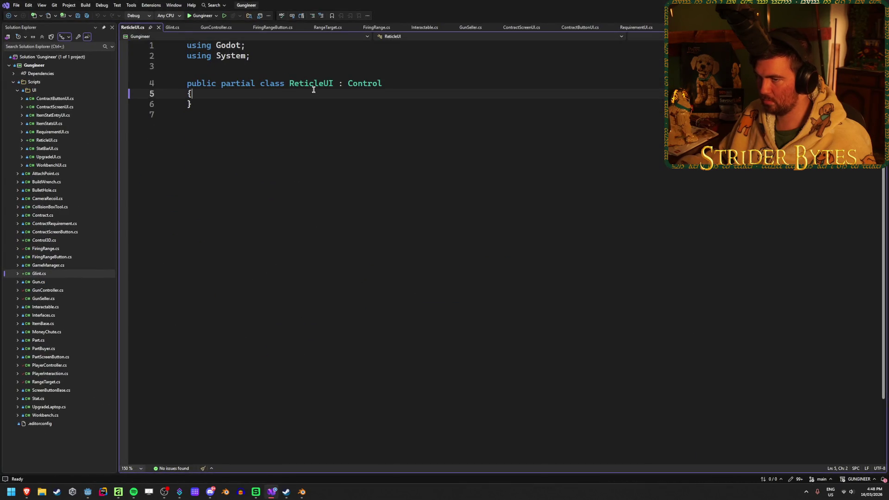
# Step: Add an empty _Ready override to ReticleUI, removing the base._Ready() call
pyautogui.press('Return')
pyautogui.hotkey('ctrl', 's')
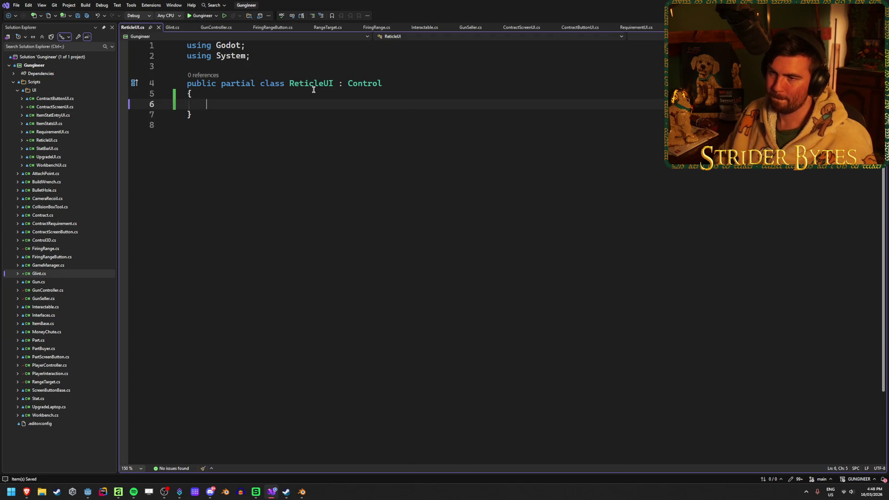
pyautogui.write('override read')
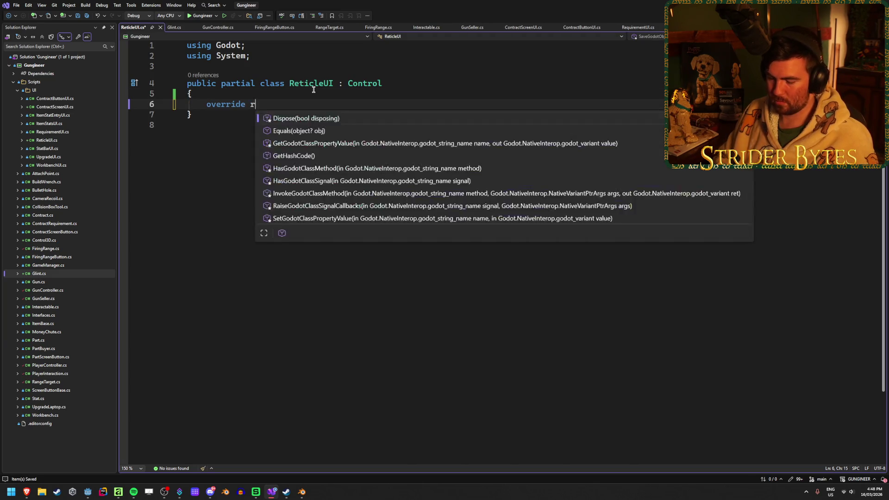
pyautogui.press('Tab')
pyautogui.press('BackSpace')
pyautogui.press('Up')
pyautogui.press('Up')
pyautogui.press('Up')
pyautogui.press('Return')
pyautogui.press('Return')
pyautogui.press('Up')
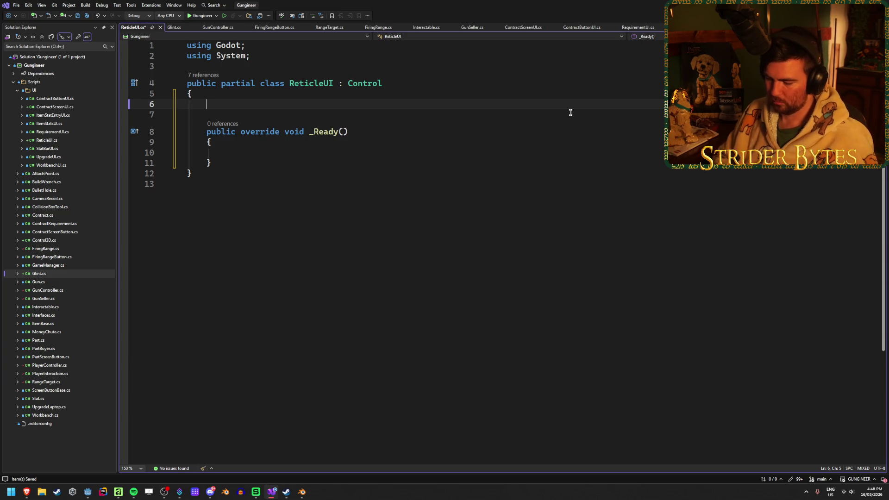
# Step: Declare an [Export] GunController gunController field above _Ready and save
pyautogui.write('[Export]')
pyautogui.hotkey('ctrl', 'z')
pyautogui.write('GunC')
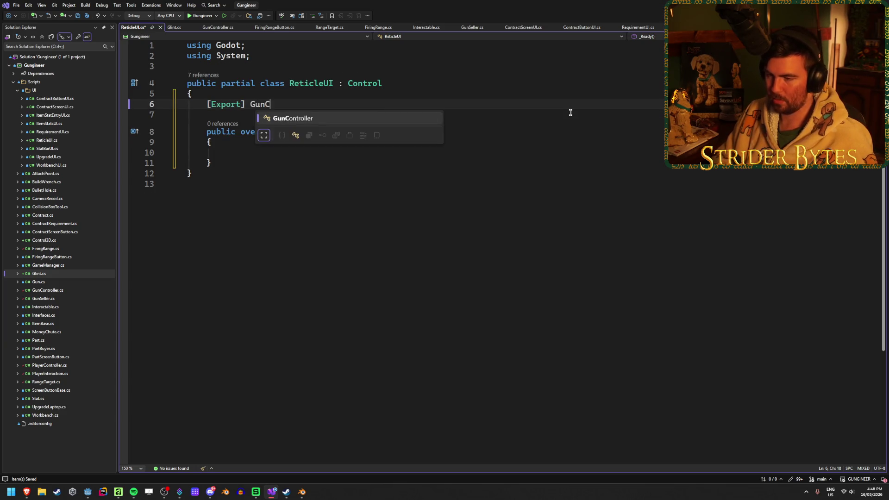
pyautogui.write('ontroller gunCon')
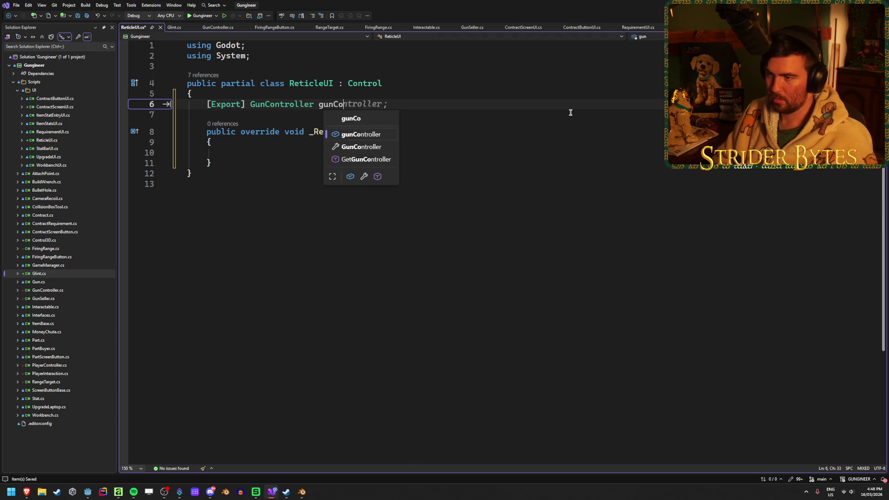
pyautogui.press('Tab')
pyautogui.press('Tab')
pyautogui.hotkey('ctrl', 's')
# Step: In _Ready, write gunController.GunChangedEvent += SetReticle;
pyautogui.click(349, 151)
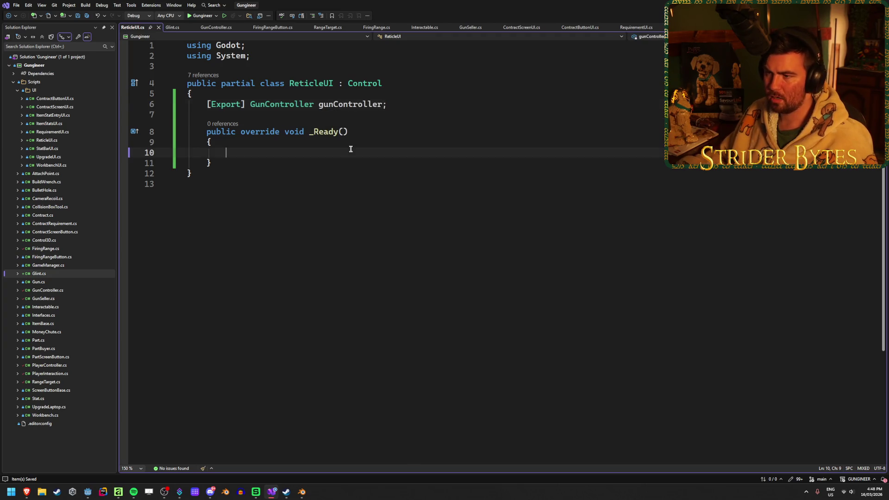
pyautogui.write('gunCont')
pyautogui.press('Tab')
pyautogui.write('.event')
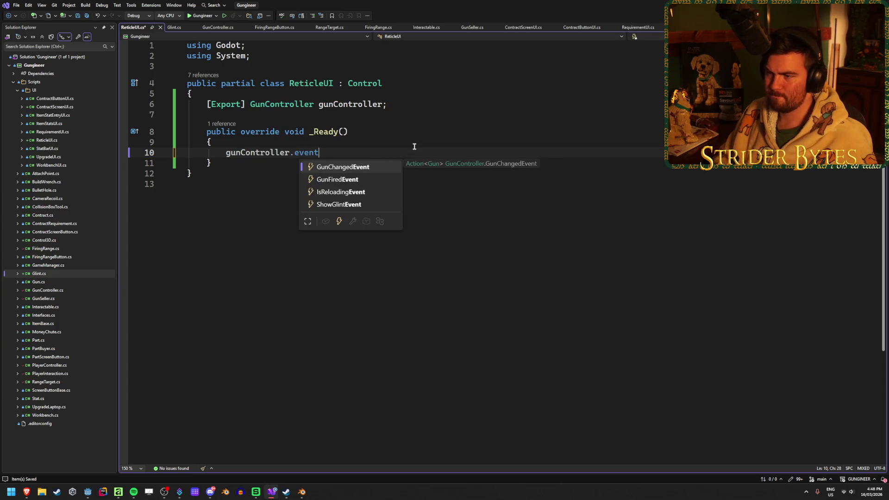
pyautogui.press('Tab')
pyautogui.write('+=')
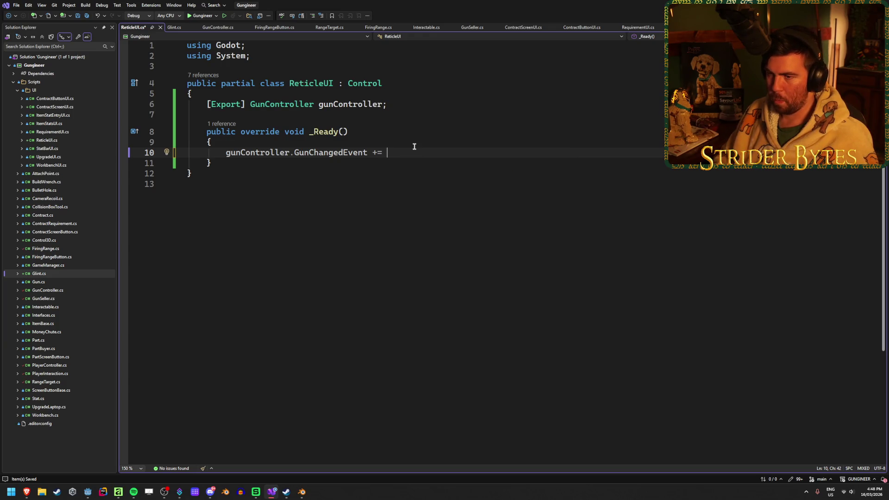
pyautogui.moveTo(322, 153)
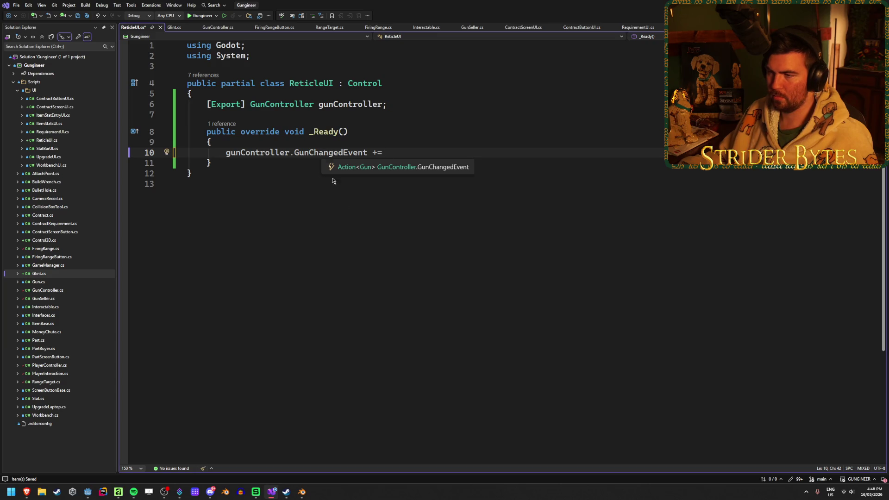
pyautogui.write('SetReticle;')
# Step: Add space below _Ready and bring up quick fixes for the undefined SetReticle
pyautogui.click(418, 152)
pyautogui.click(456, 166)
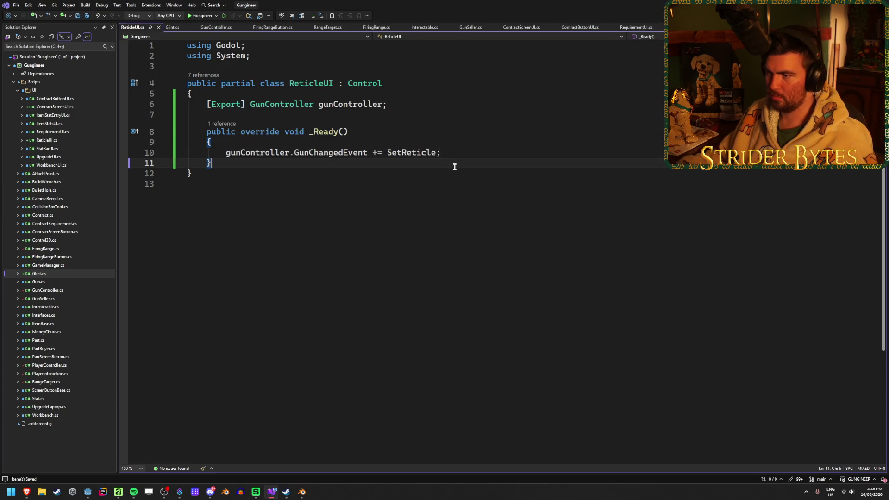
pyautogui.press('Return')
pyautogui.press('Return')
pyautogui.press('Up')
pyautogui.press('Up')
pyautogui.click(405, 149)
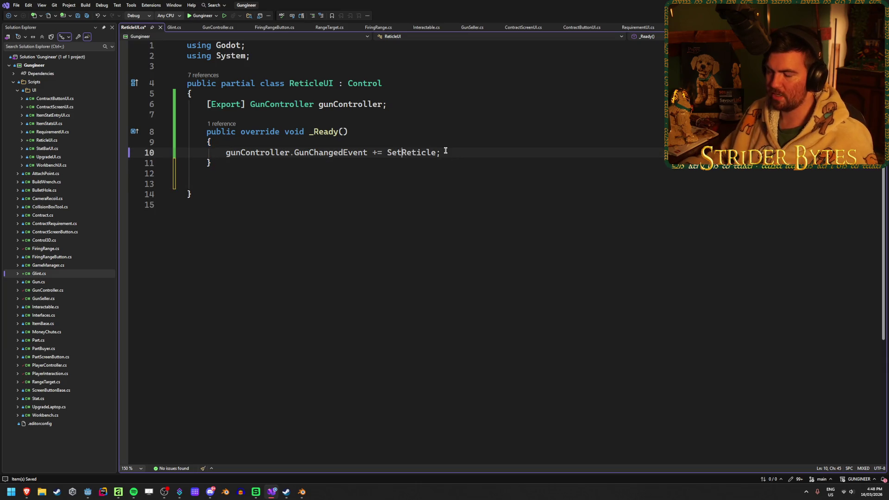
pyautogui.hotkey('ctrl', '.')
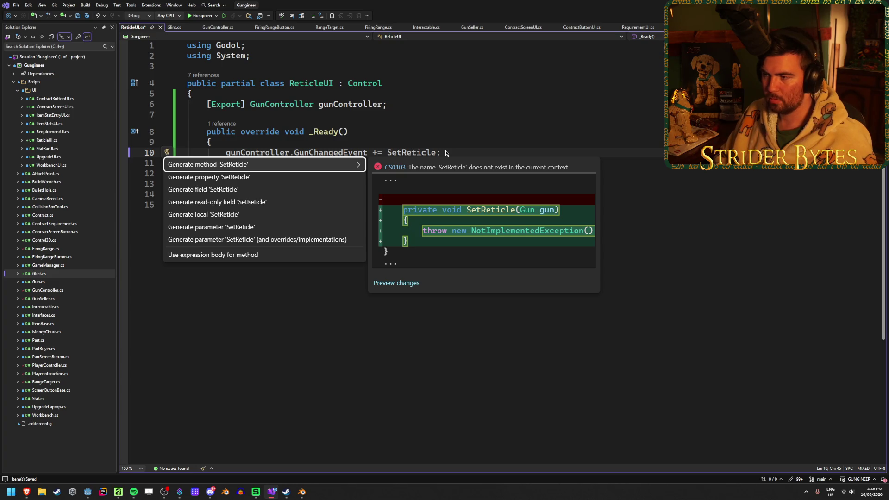
# Step: Generate the SetReticle method stub, delete its NotImplementedException line, and save
pyautogui.press('Return')
pyautogui.moveTo(401, 211); pyautogui.dragTo(226, 212)
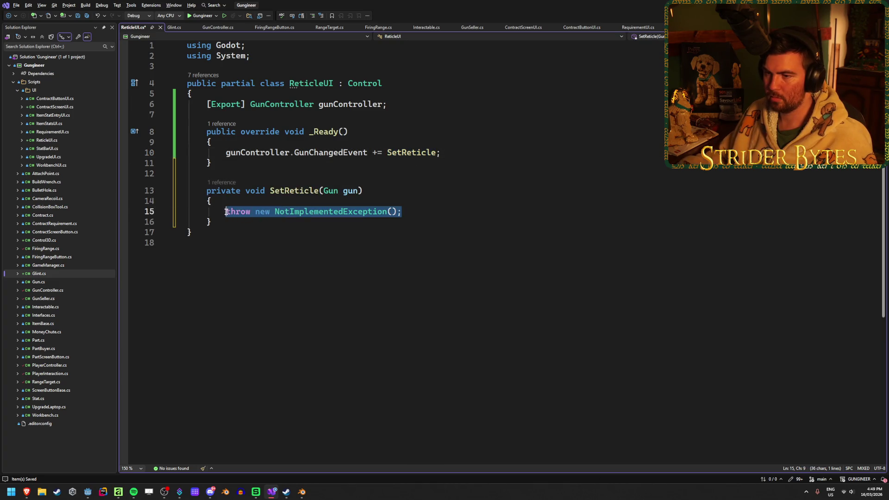
pyautogui.press('Delete')
pyautogui.hotkey('ctrl', 's')
pyautogui.click(404, 104)
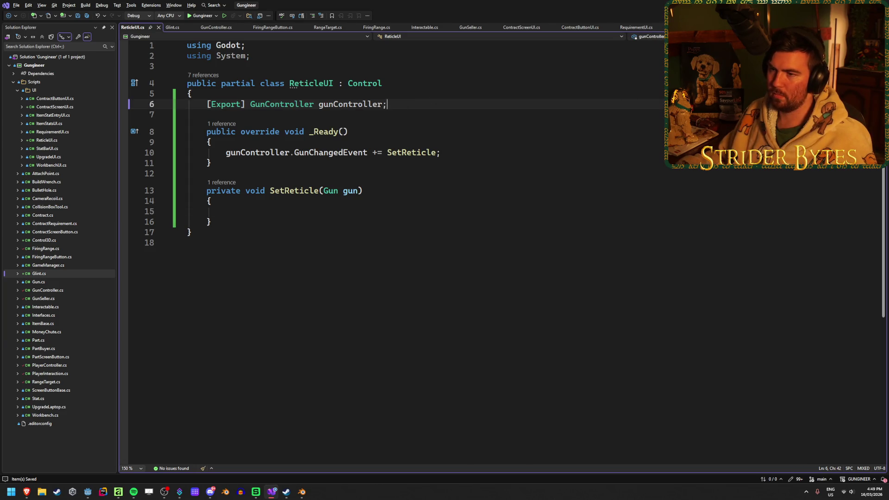
# Step: Write Visible = gun == null inside SetReticle and save
pyautogui.click(246, 210)
pyautogui.write('Visi')
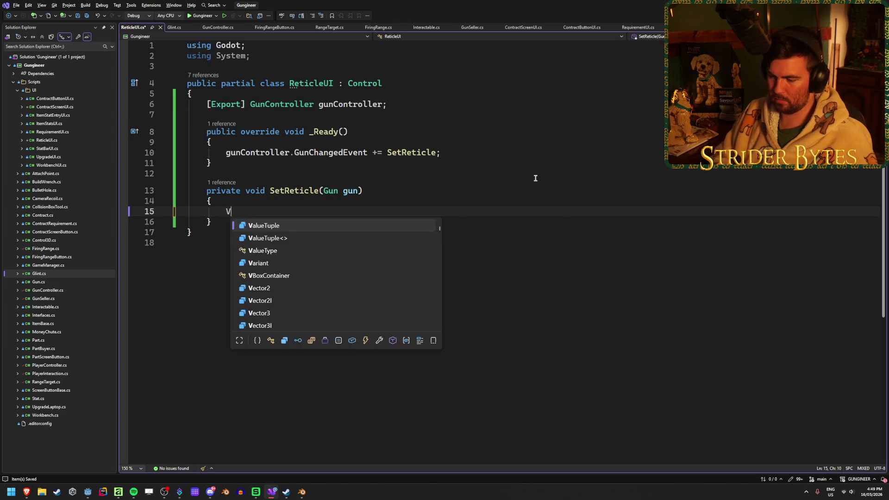
pyautogui.press('Down')
pyautogui.press('Down')
pyautogui.press('Tab')
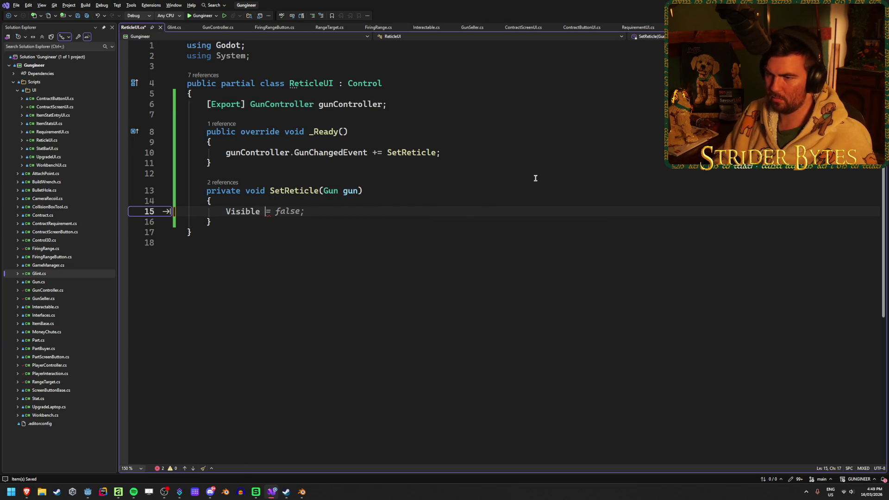
pyautogui.write('= gun.')
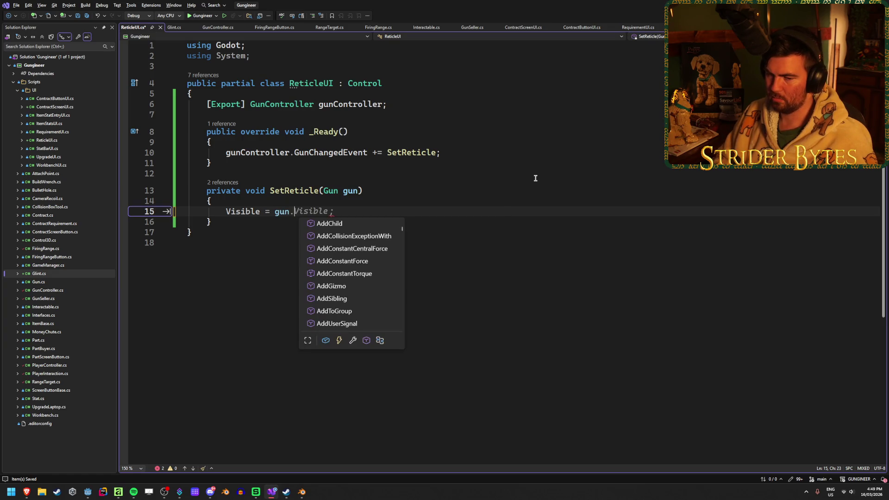
pyautogui.press('BackSpace')
pyautogui.write('== null;')
pyautogui.press('Tab')
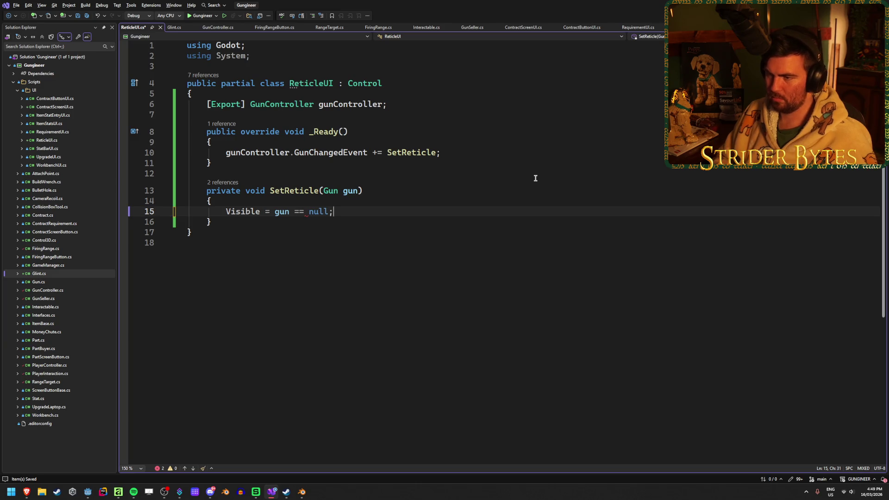
pyautogui.hotkey('ctrl', 's')
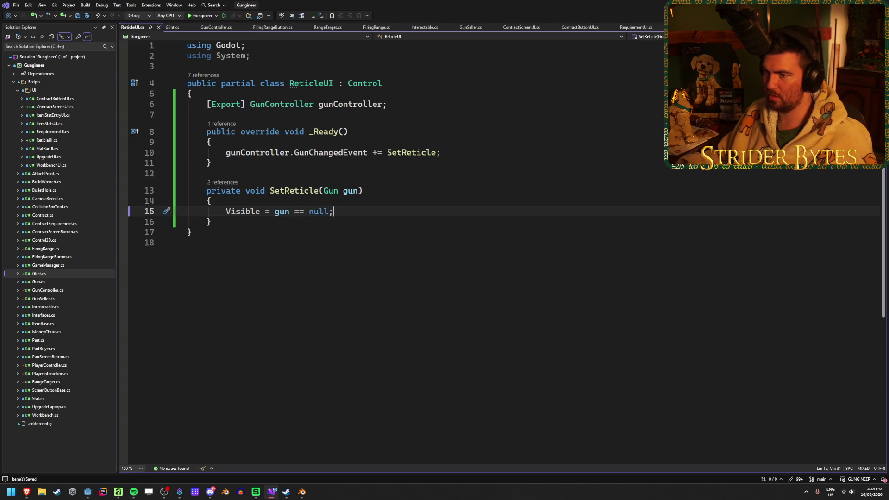
# Step: Change the condition to gun != null, save, then test the rifle in Godot
pyautogui.click(298, 211)
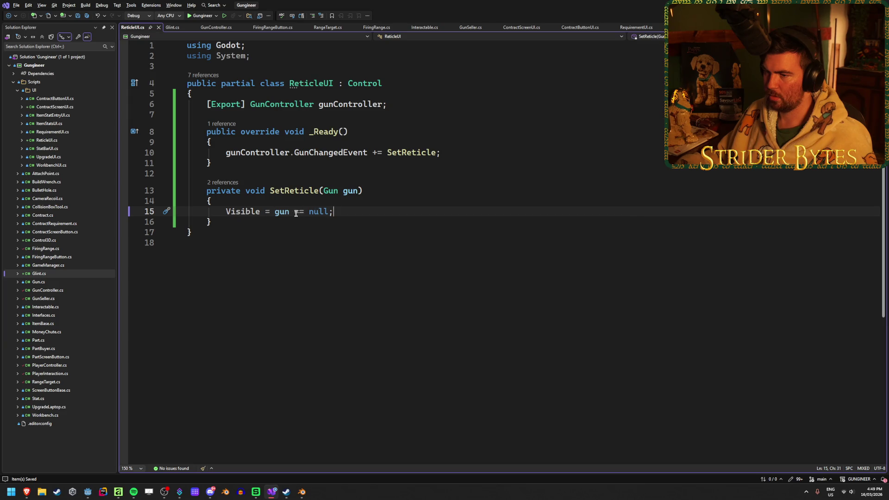
pyautogui.press('BackSpace')
pyautogui.write('!')
pyautogui.hotkey('ctrl', 's')
pyautogui.press('End')
pyautogui.hotkey('alt', 'Tab')
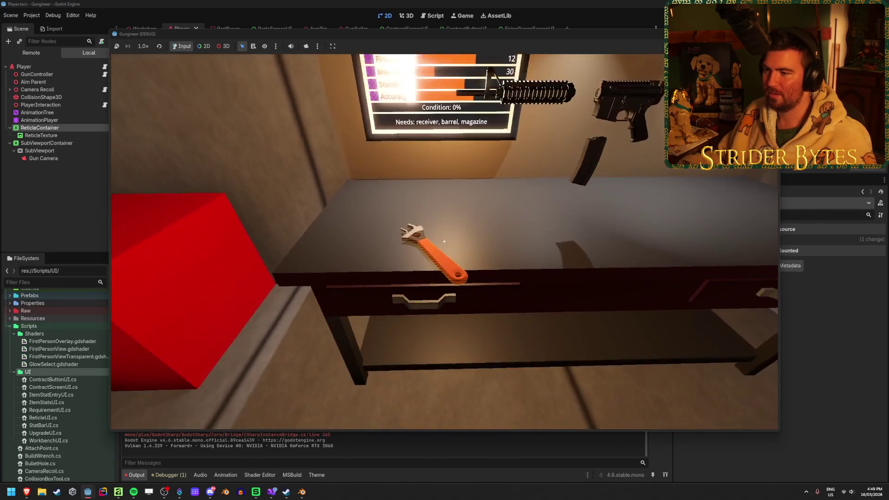
pyautogui.press('e')
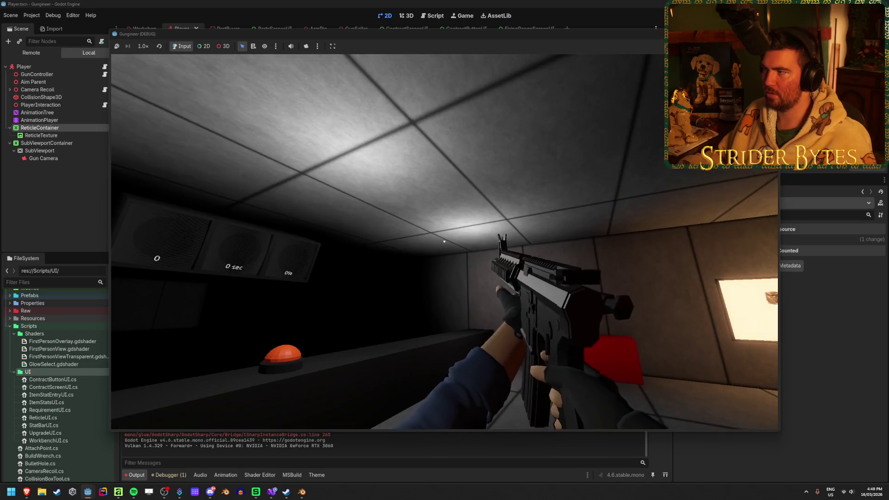
pyautogui.press('F8')
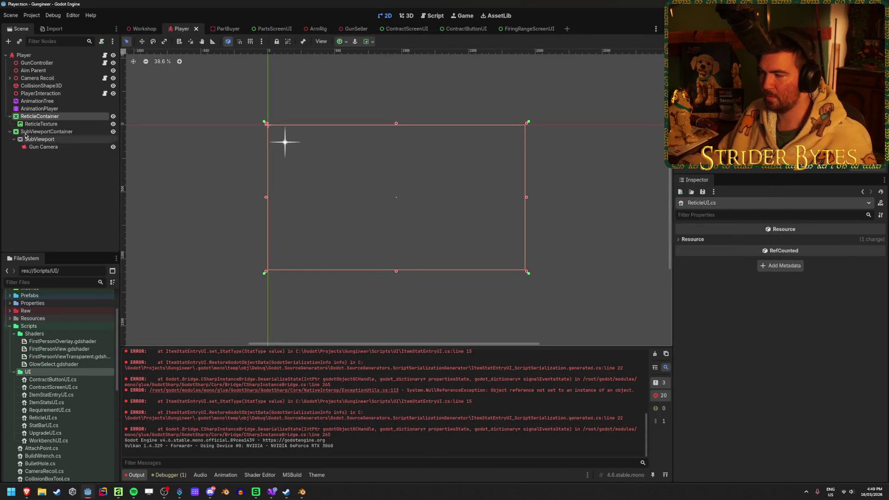
# Step: Attach ReticleUI.cs to ReticleContainer, assign GunController to Gun Controller, and run the game
pyautogui.click(42, 124)
pyautogui.click(55, 118)
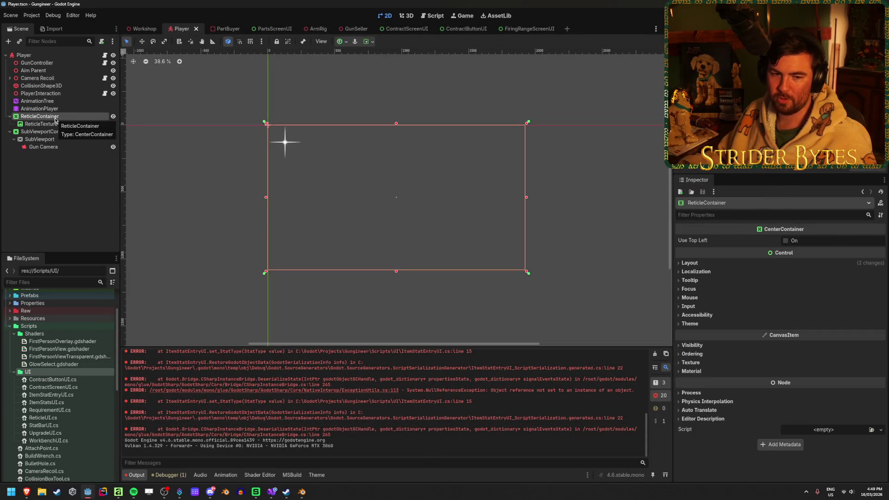
pyautogui.click(871, 430)
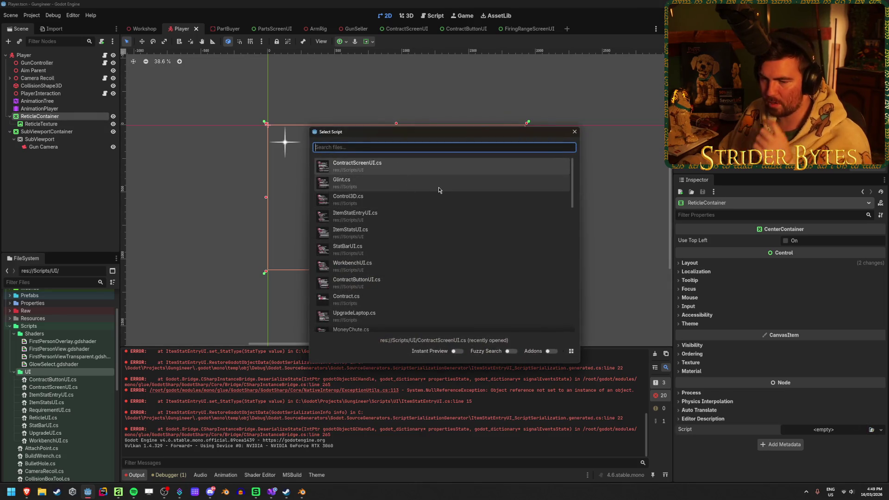
pyautogui.scroll(-10, 426, 214)
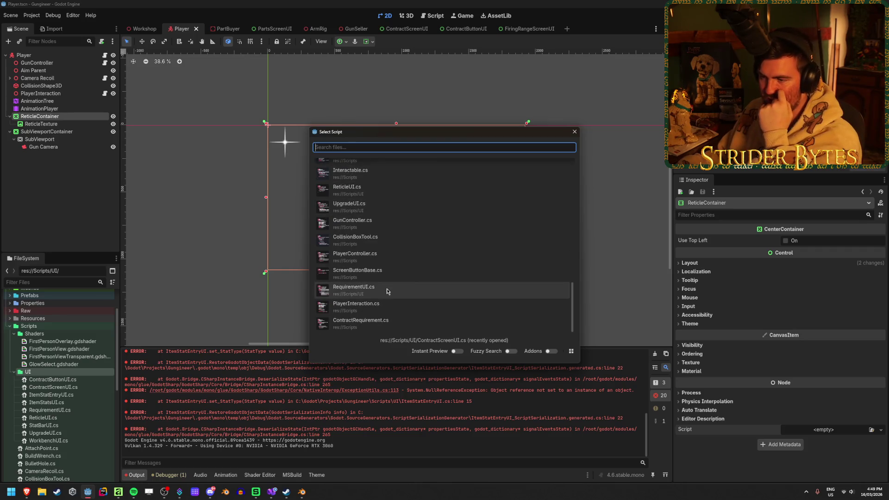
pyautogui.scroll(1, 401, 276)
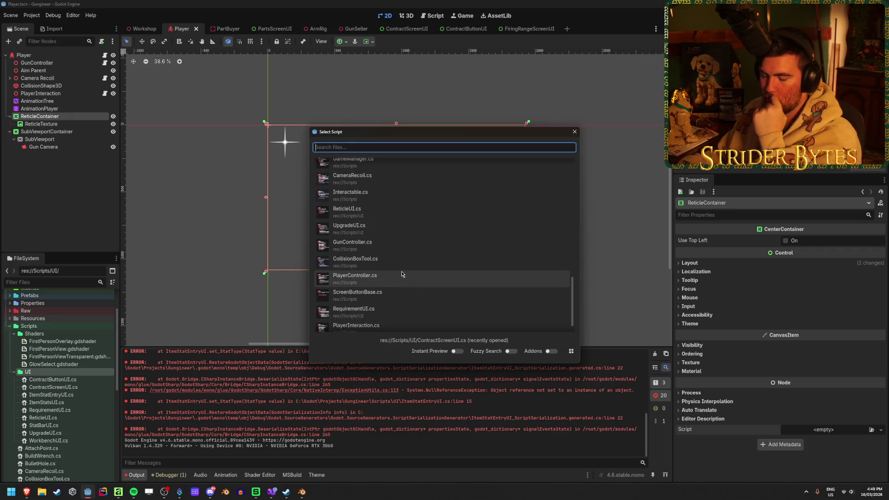
pyautogui.write('reticle')
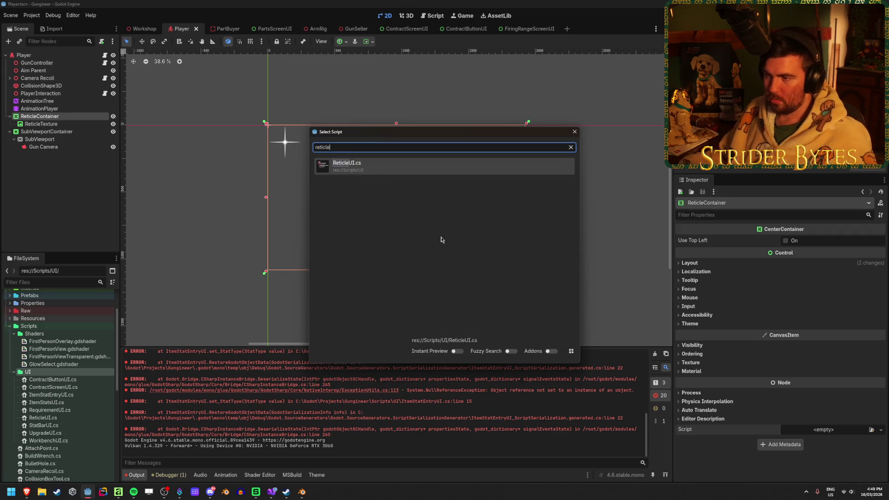
pyautogui.click(448, 165)
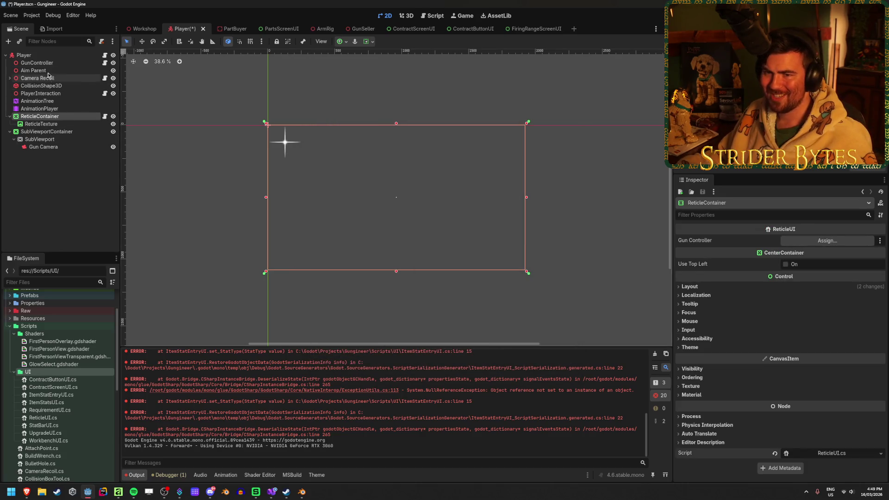
pyautogui.moveTo(37, 63); pyautogui.dragTo(815, 240)
pyautogui.press('F5')
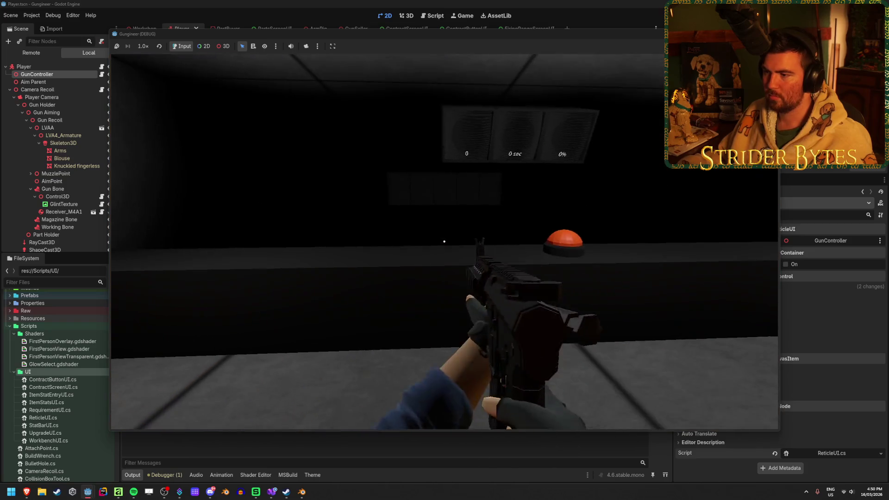
# Step: Test-fire the rifle, stop the game, and switch back to ReticleUI.cs in Visual Studio
pyautogui.click(444, 241)
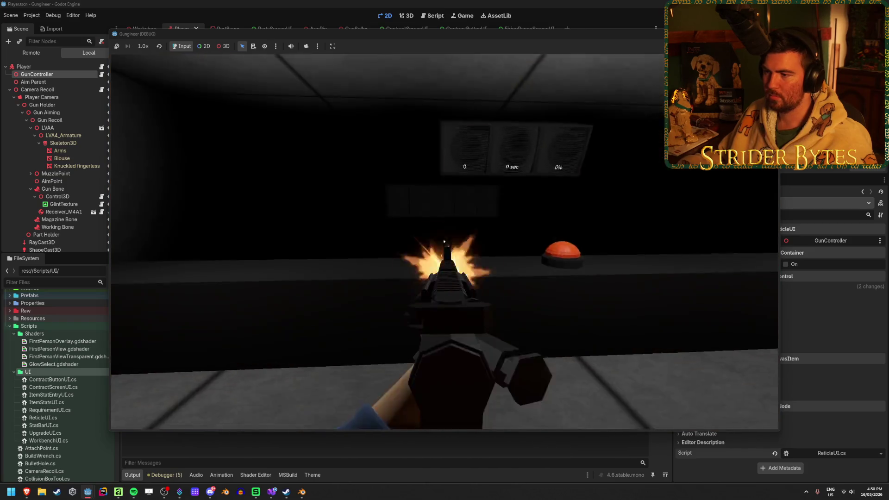
pyautogui.press('F8')
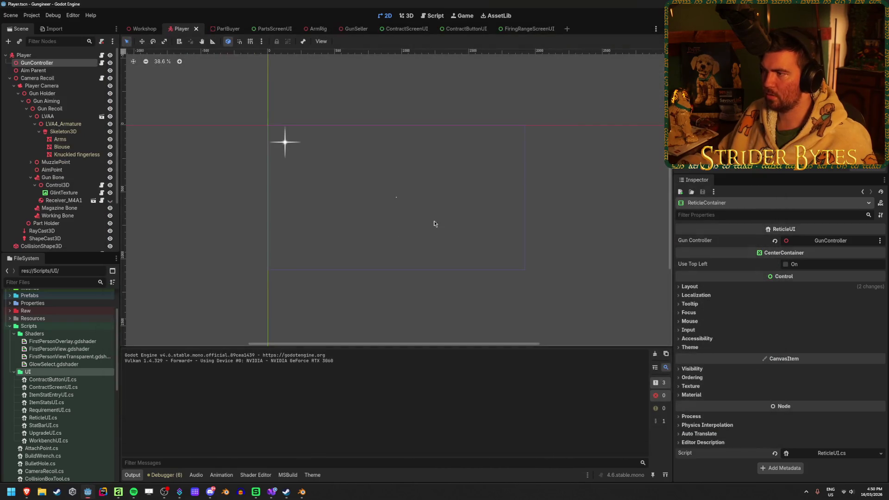
pyautogui.click(276, 493)
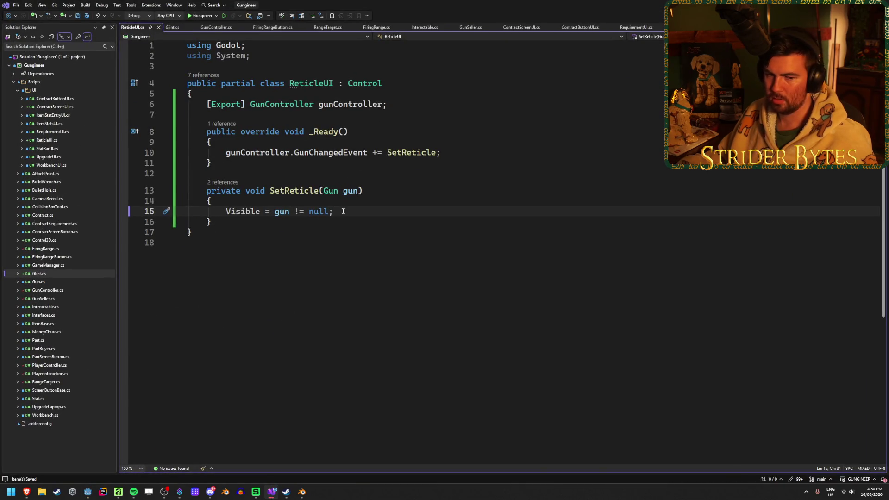
# Step: Delete '!= null;' from line 15 so the null check is gone
pyautogui.moveTo(343, 211); pyautogui.dragTo(275, 212)
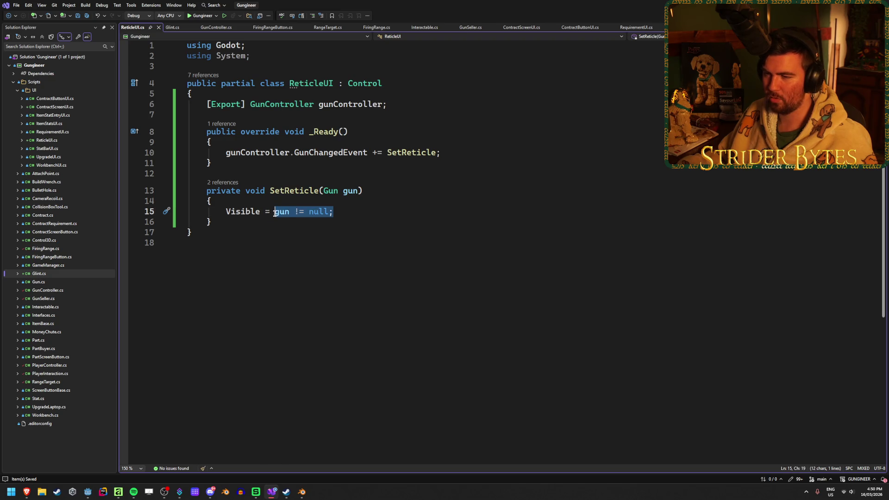
pyautogui.click(353, 217)
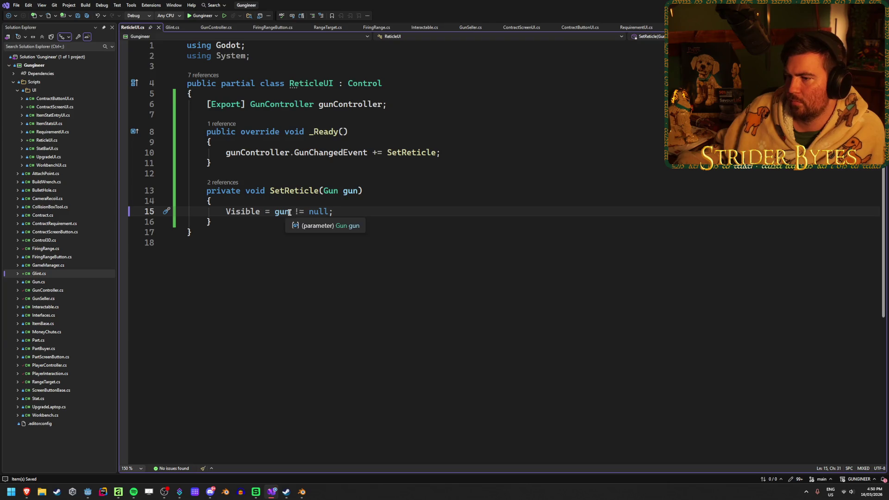
pyautogui.moveTo(341, 211); pyautogui.dragTo(293, 208)
pyautogui.press('BackSpace')
pyautogui.press('BackSpace')
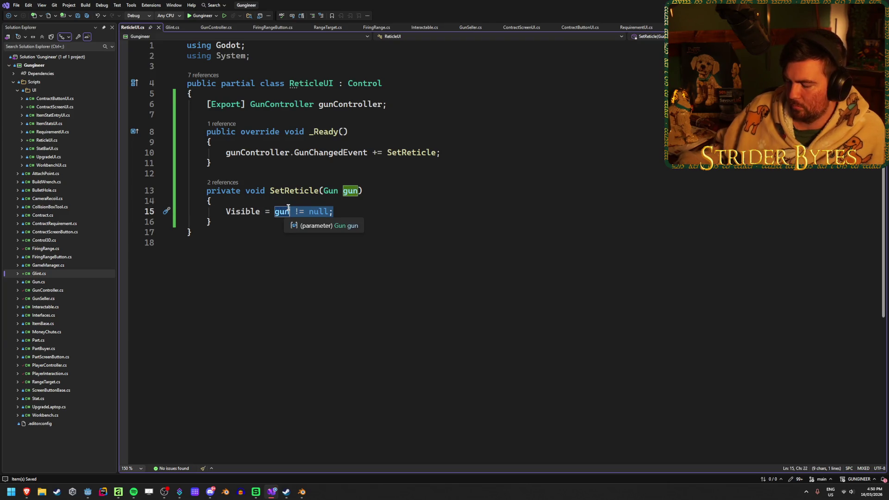
# Step: Add a dot after gun and try partial member names 'activ', 'get' and 'is'
pyautogui.write('.activ')
pyautogui.press('BackSpace')
pyautogui.press('BackSpace')
pyautogui.press('BackSpace')
pyautogui.write('get')
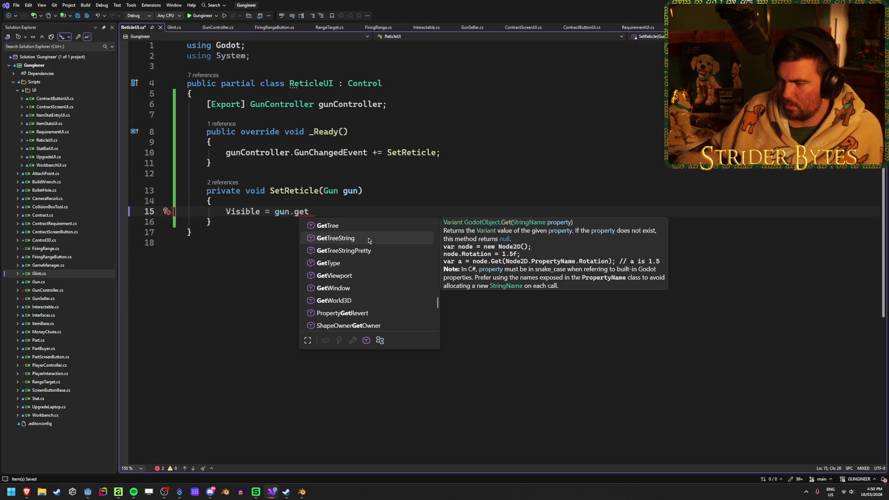
pyautogui.press('BackSpace')
pyautogui.press('BackSpace')
pyautogui.press('BackSpace')
pyautogui.write('is')
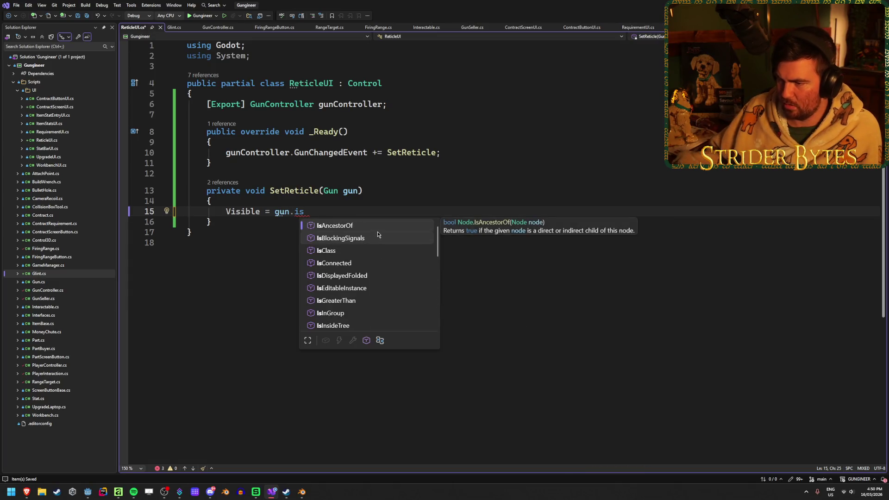
# Step: Browse the IntelliSense members, reading the IsNodeReady and IsInGroup descriptions
pyautogui.scroll(-2, 384, 288)
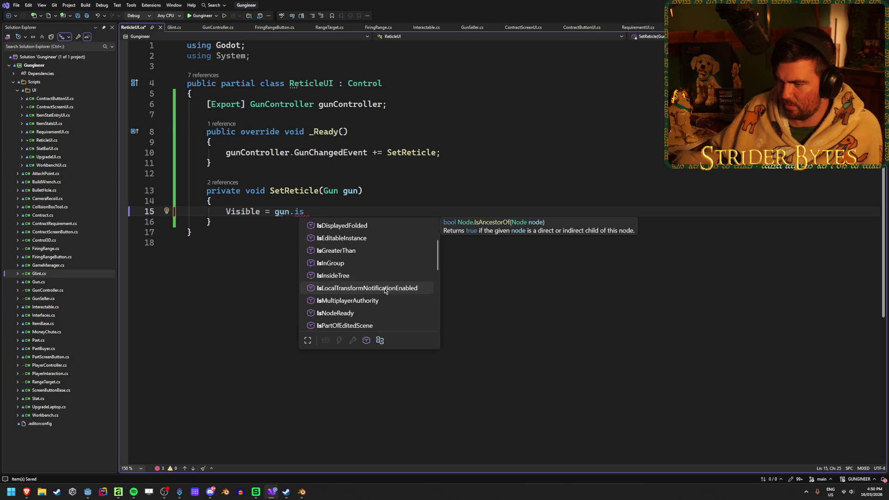
pyautogui.scroll(-4, 389, 276)
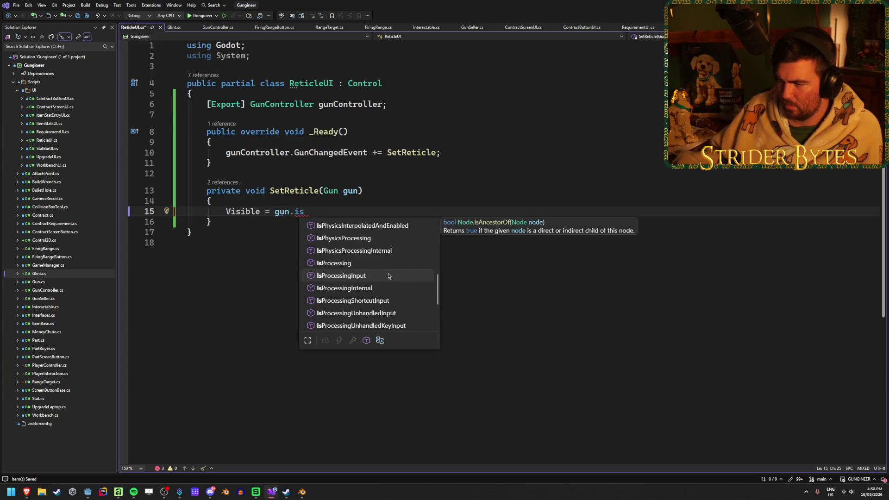
pyautogui.scroll(-1, 388, 276)
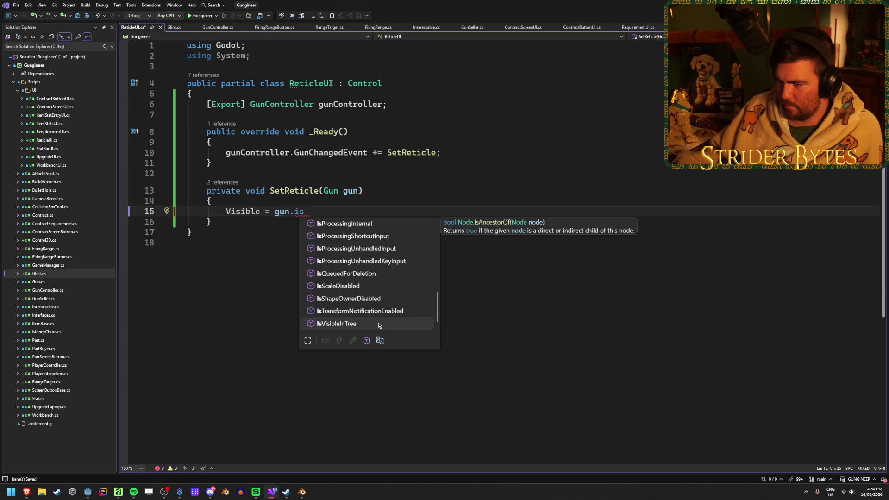
pyautogui.scroll(2, 379, 325)
pyautogui.scroll(4, 379, 325)
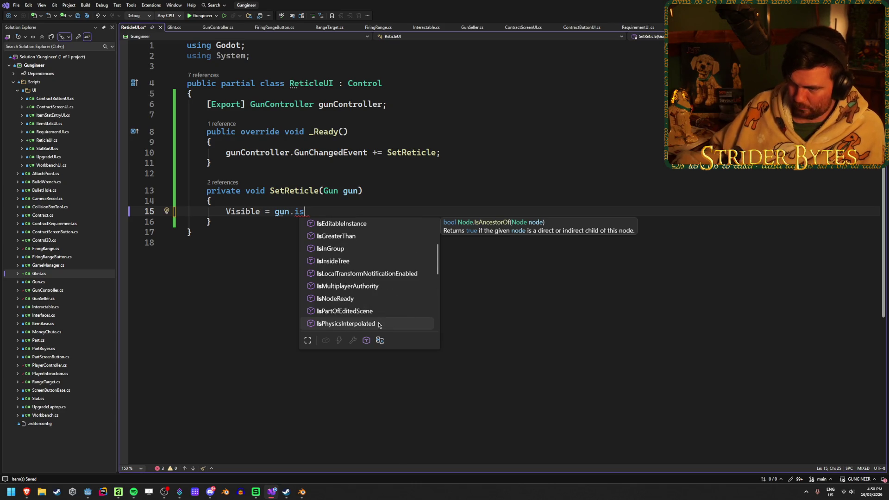
pyautogui.click(391, 298)
pyautogui.scroll(1, 390, 283)
pyautogui.click(407, 273)
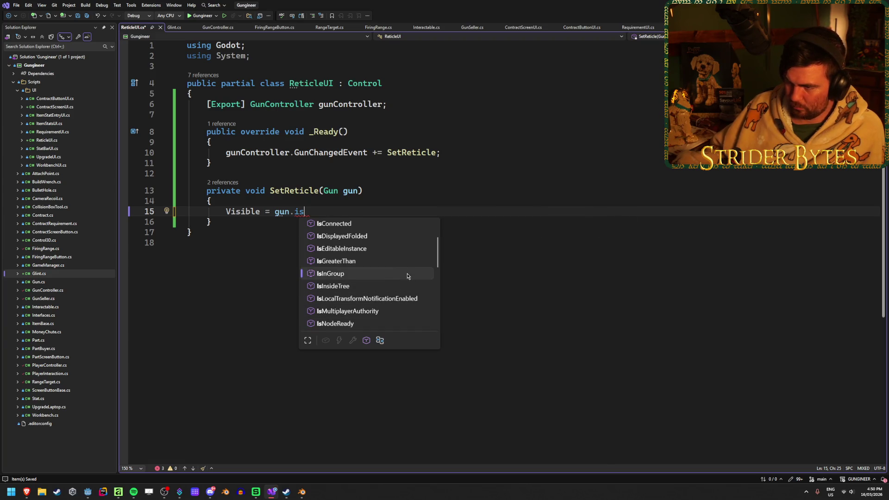
pyautogui.scroll(1, 406, 273)
pyautogui.moveTo(436, 242); pyautogui.dragTo(434, 313)
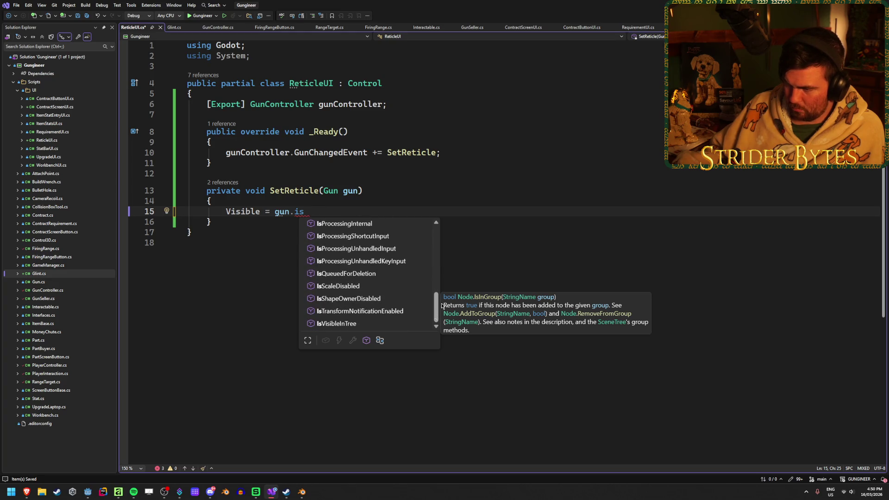
pyautogui.press('Escape')
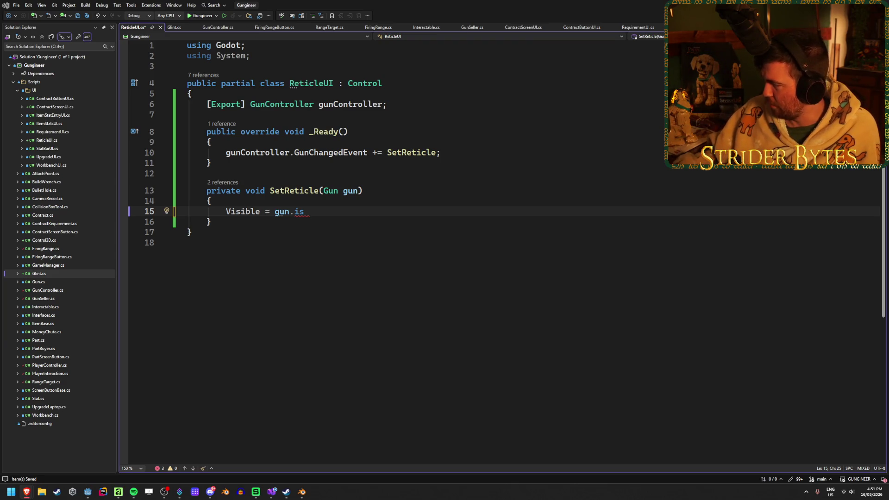
# Step: Remove the partial member name so line 15 reads 'Visible = gun.'
pyautogui.doubleClick(322, 213)
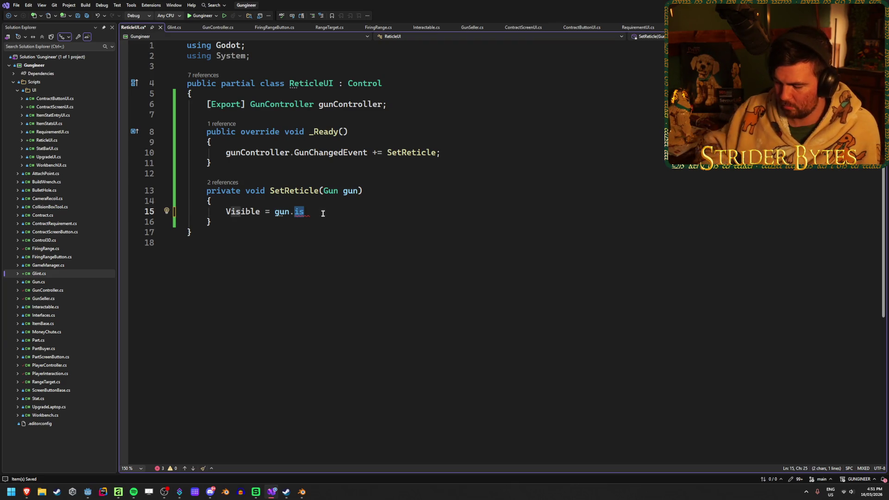
pyautogui.write('IsIn')
pyautogui.press('BackSpace')
pyautogui.press('BackSpace')
pyautogui.press('BackSpace')
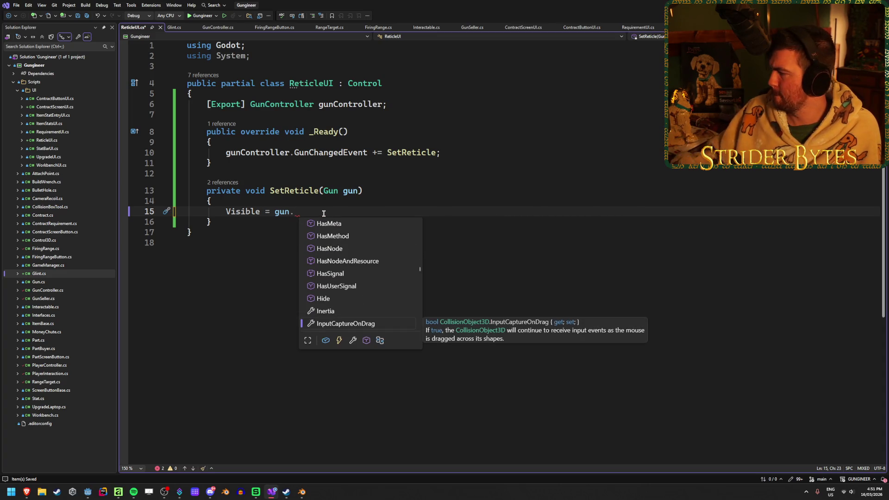
pyautogui.press('Escape')
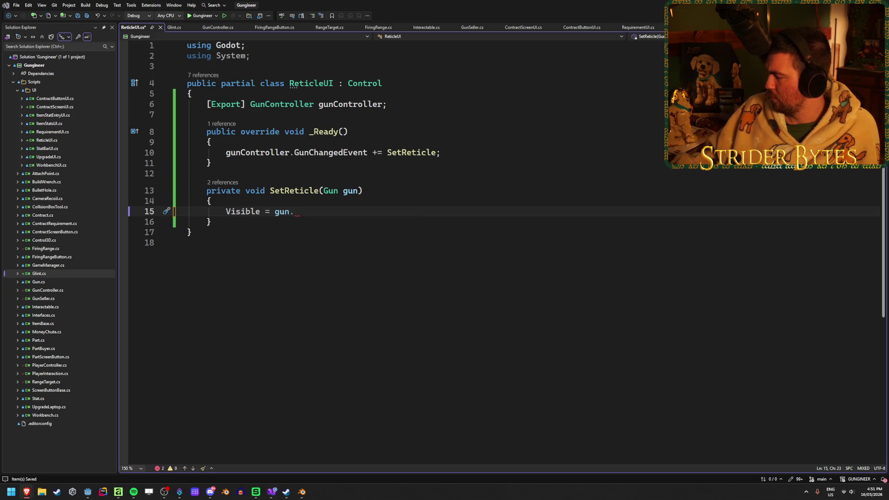
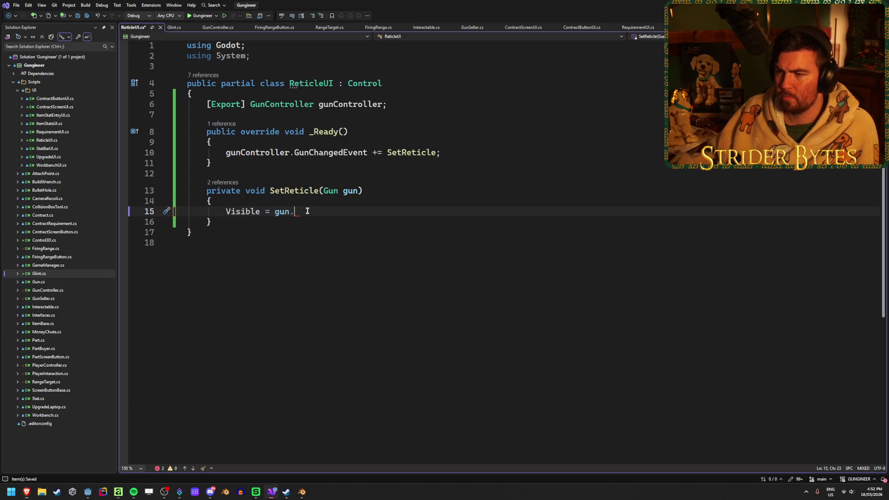
# Step: Switch from Visual Studio to the Godot editor's Player scene
pyautogui.moveTo(234, 212)
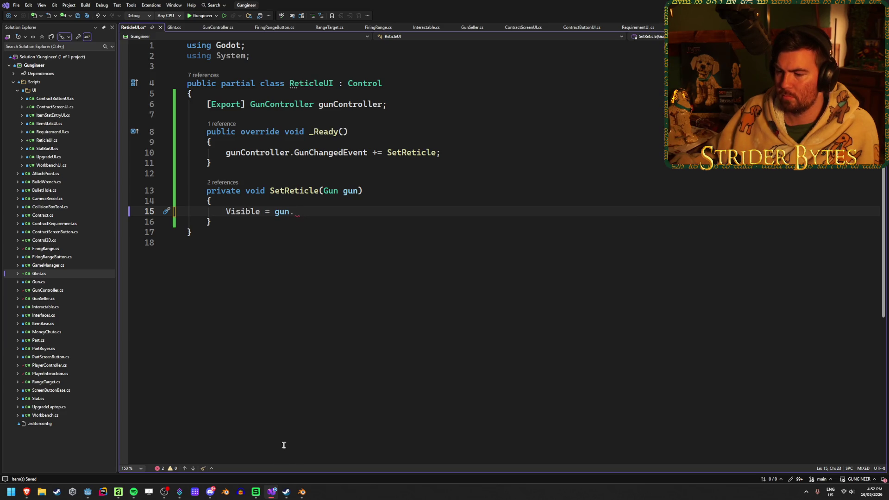
pyautogui.click(88, 491)
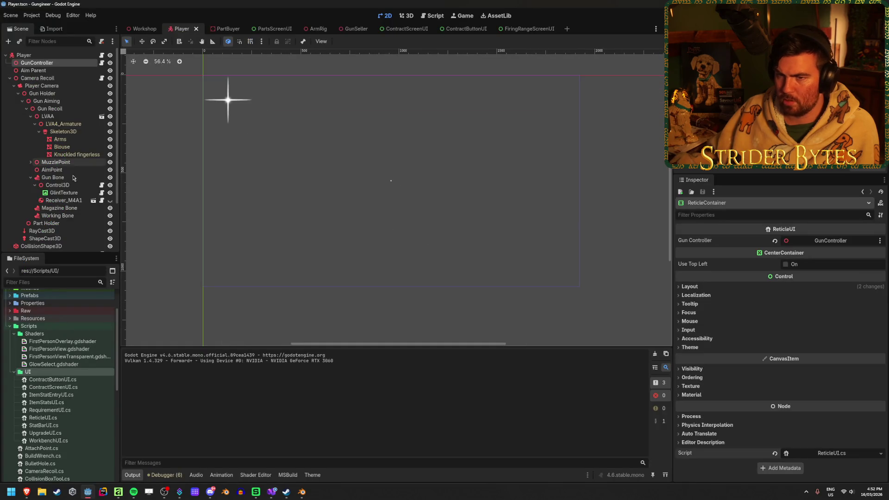
# Step: Toggle the ReticleContainer node's visibility, then return to ReticleUI.cs in Visual Studio
pyautogui.scroll(-3, 69, 198)
pyautogui.click(110, 214)
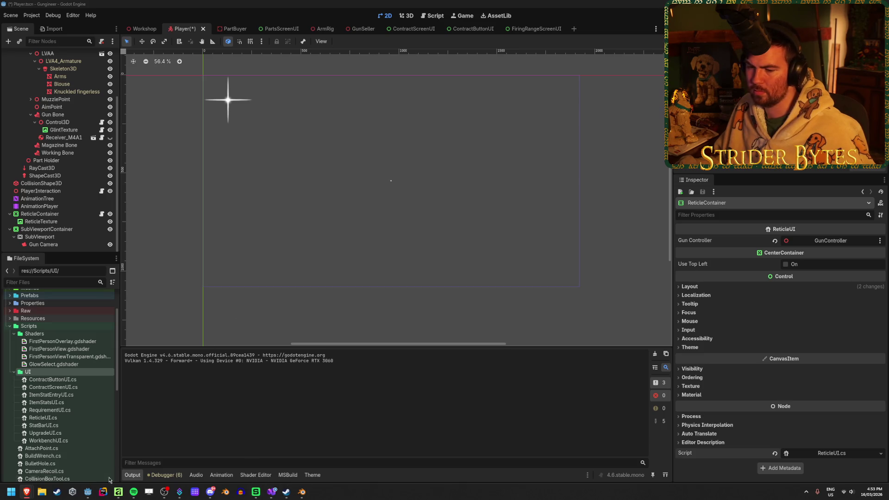
pyautogui.click(87, 494)
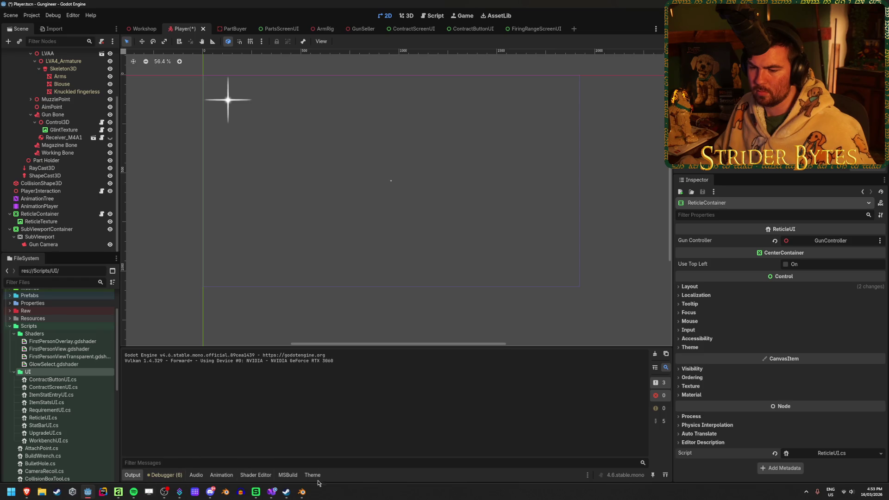
pyautogui.moveTo(163, 493)
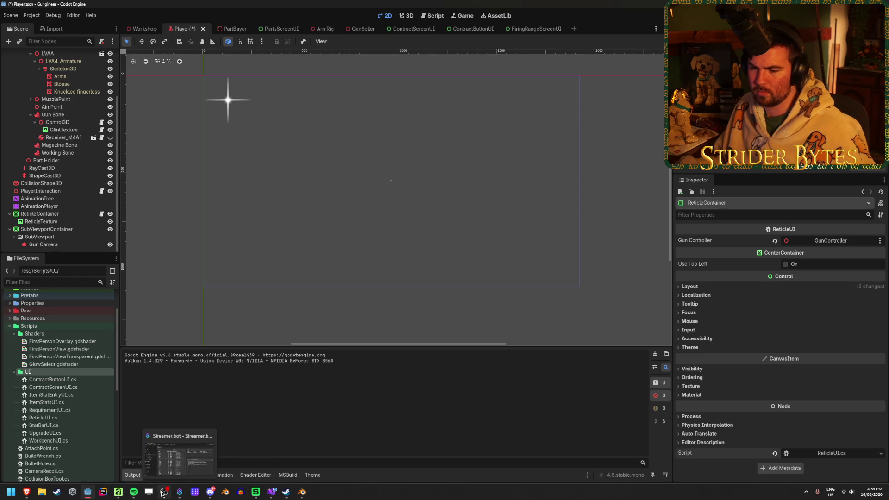
pyautogui.click(273, 491)
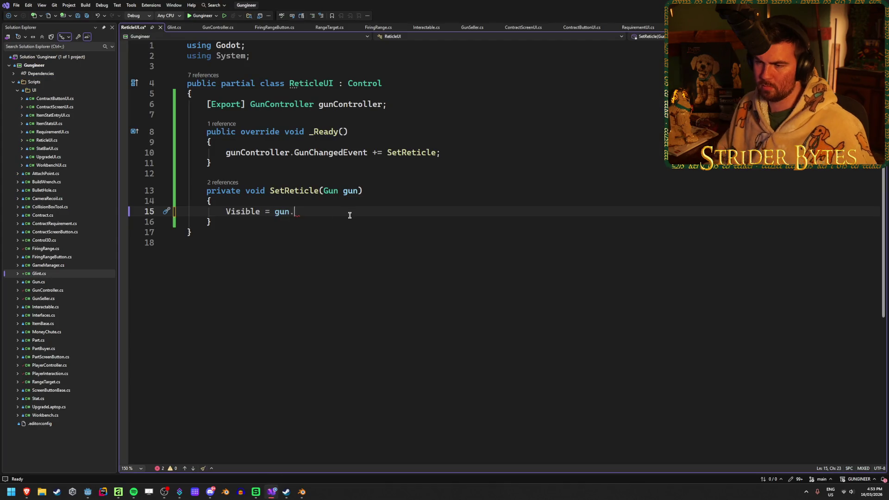
# Step: Finish SetReticle's line as 'Visible = gun == null;', save, and return to Godot
pyautogui.press('BackSpace')
pyautogui.write('== n')
pyautogui.press('Tab')
pyautogui.hotkey('ctrl', 's')
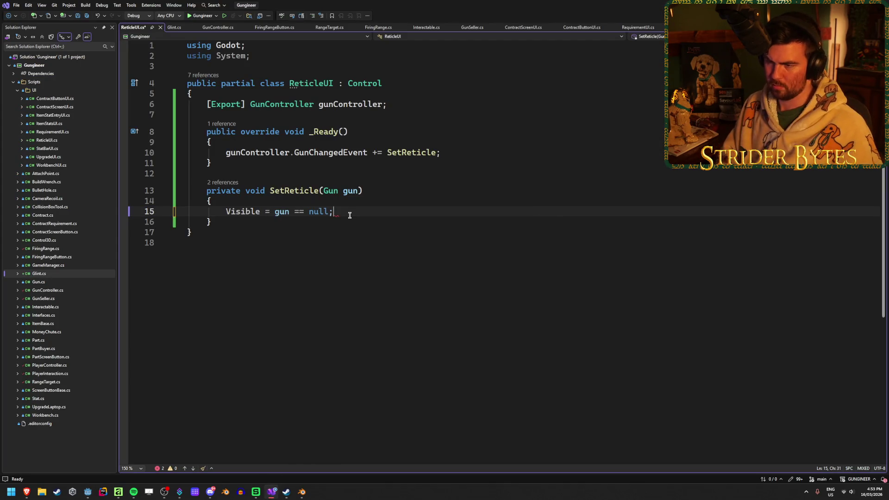
pyautogui.hotkey('alt', 'Tab')
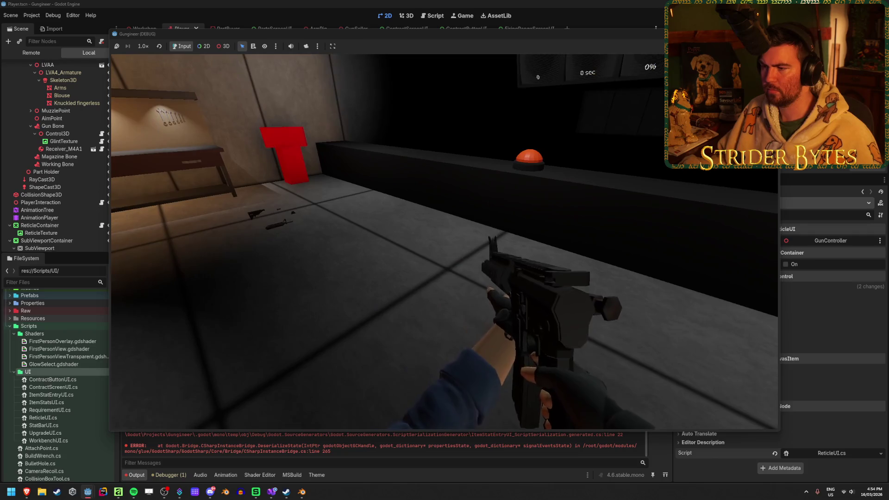
# Step: Test picking up, dropping and firing the rifle, trigger the range button, then stop the game
pyautogui.press('e')
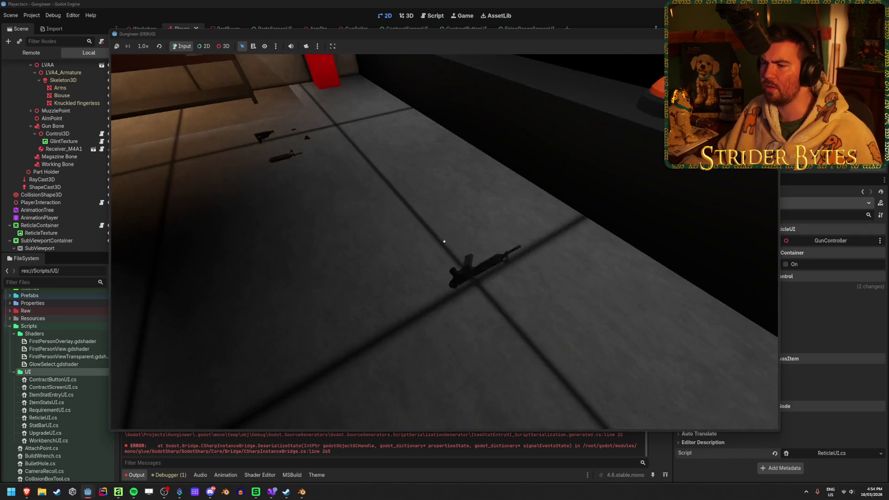
pyautogui.press('q')
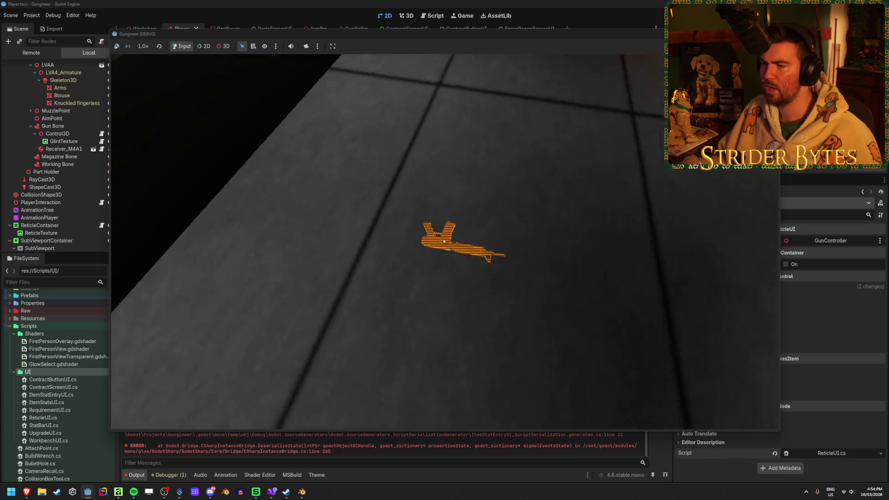
pyautogui.press('e')
pyautogui.click(445, 242)
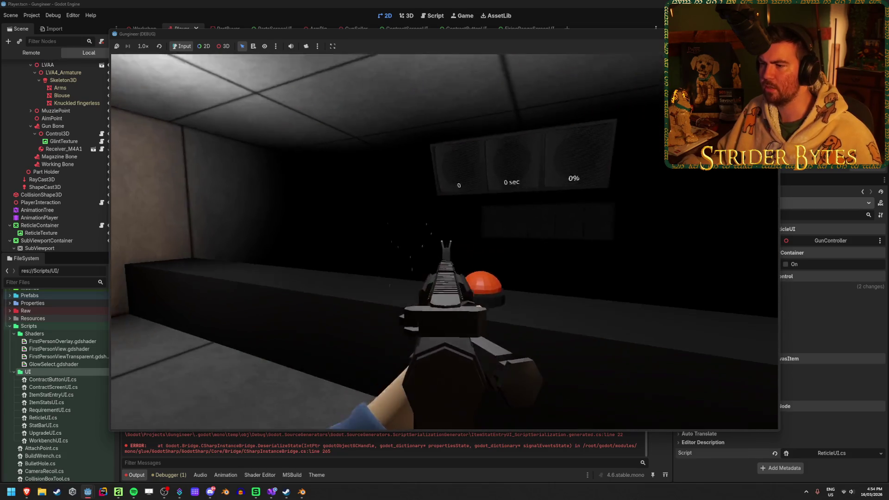
pyautogui.press('q')
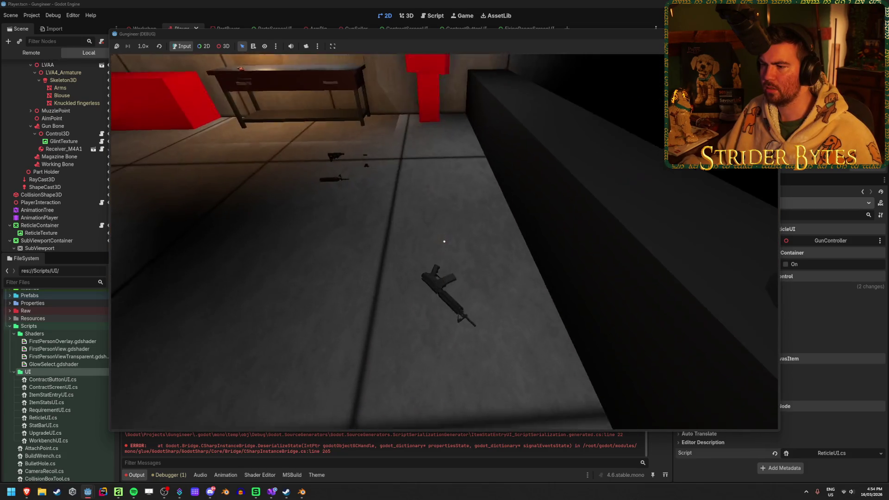
pyautogui.press('e')
pyautogui.press('q')
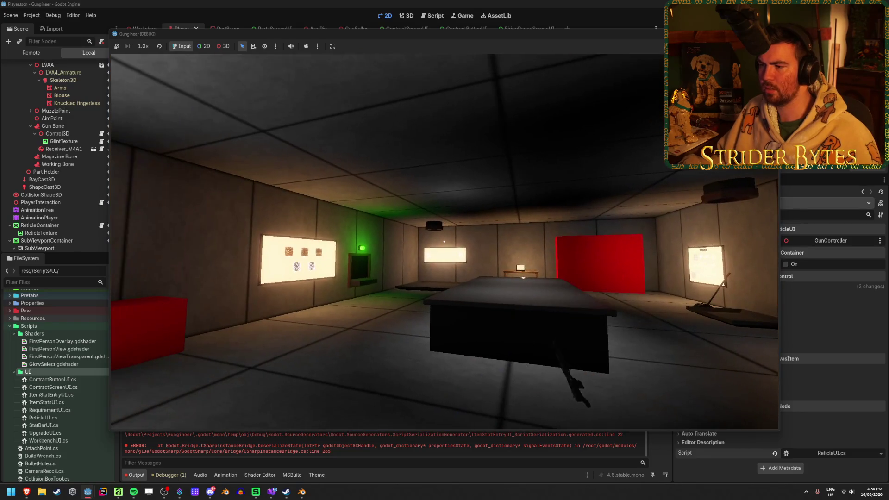
pyautogui.press('e')
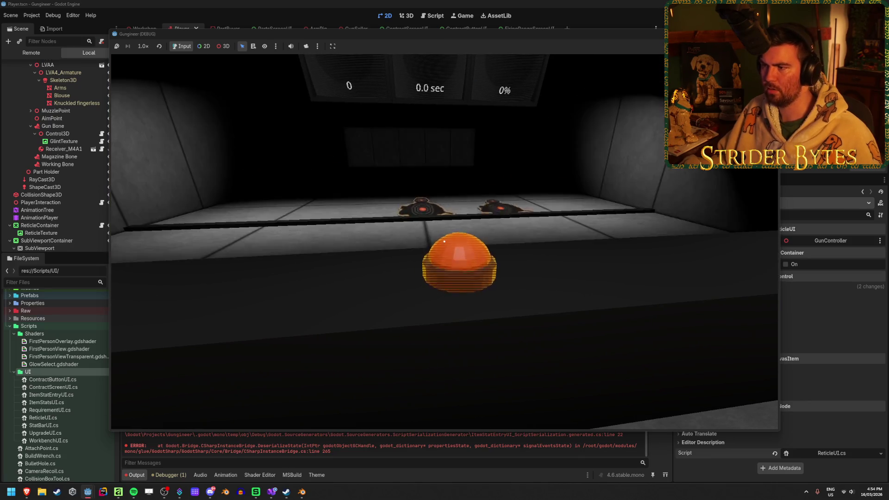
pyautogui.press('F8')
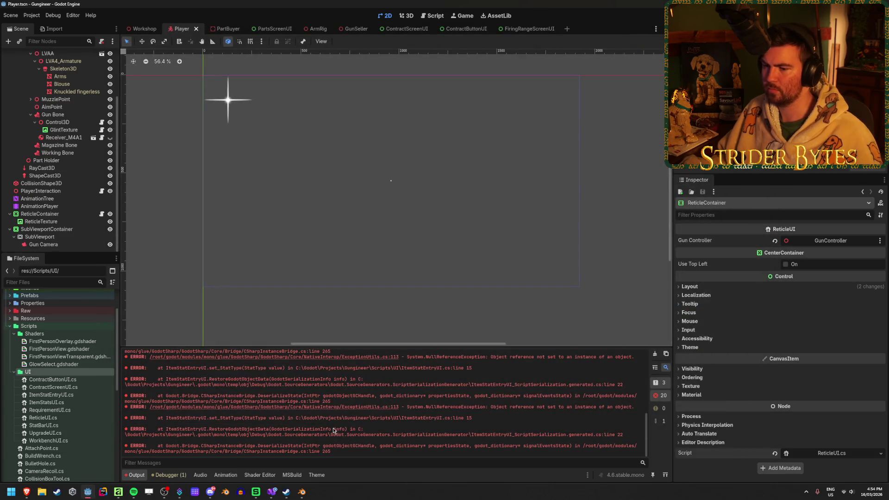
# Step: Open FiringRange.cs in Visual Studio after glancing at FiringRangeButton.cs
pyautogui.click(272, 490)
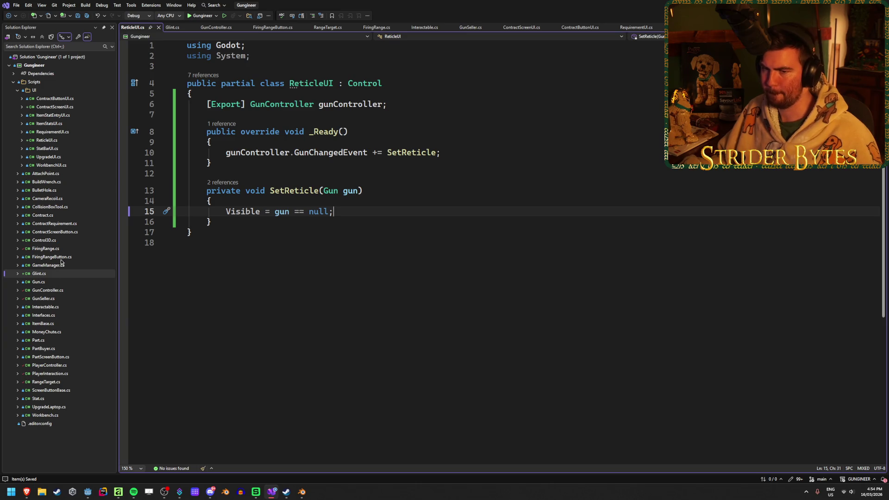
pyautogui.doubleClick(52, 257)
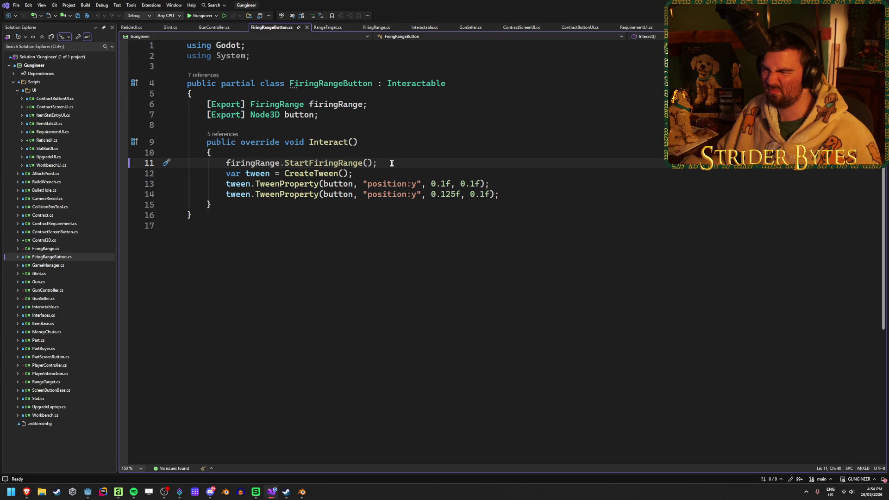
pyautogui.click(68, 249)
pyautogui.scroll(20, 348, 332)
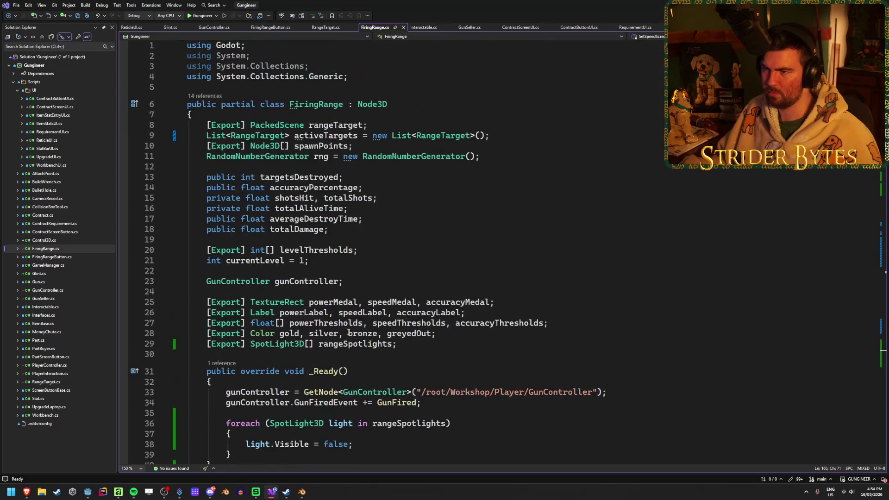
pyautogui.click(352, 281)
pyautogui.scroll(-3, 407, 269)
pyautogui.scroll(-4, 407, 267)
# Step: Add 'if (gunController.EquippedGun == null) return;' at the top of StartFiringRange and save
pyautogui.click(678, 284)
pyautogui.press('Return')
pyautogui.press('Return')
pyautogui.press('Up')
pyautogui.write('if (unco')
pyautogui.press('Tab')
pyautogui.write('.E')
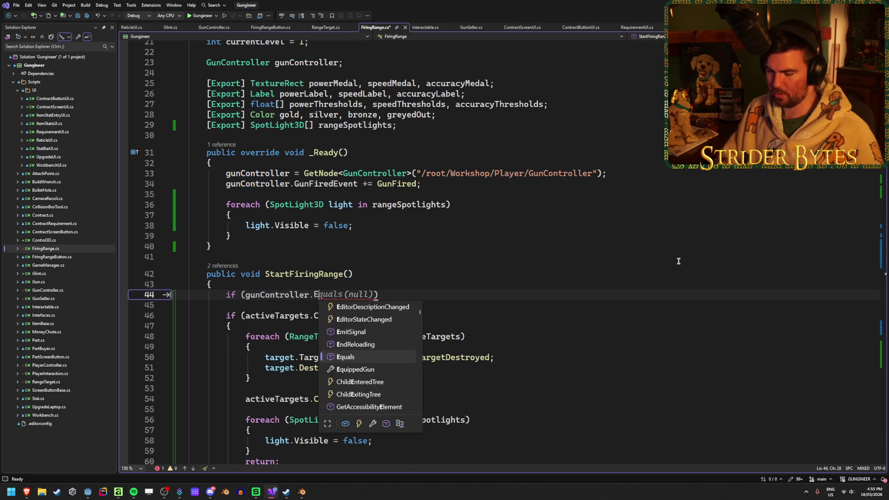
pyautogui.write('qu')
pyautogui.press('Down')
pyautogui.write('== null) return;')
pyautogui.hotkey('ctrl', 's')
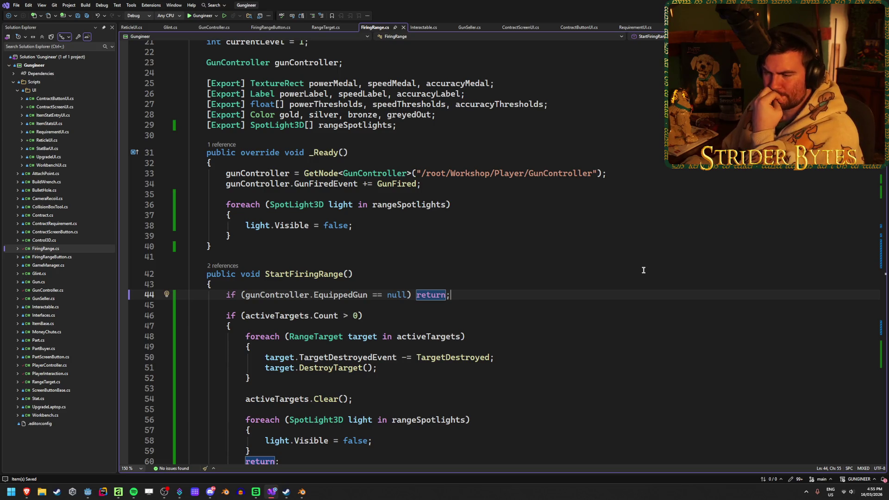
# Step: Review the saved FiringRange.cs and return to Godot
pyautogui.scroll(-3, 470, 295)
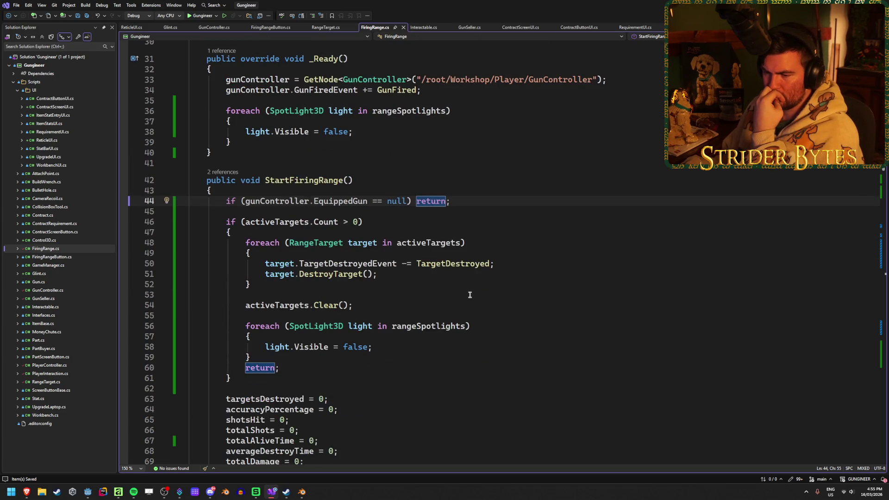
pyautogui.scroll(-4, 470, 295)
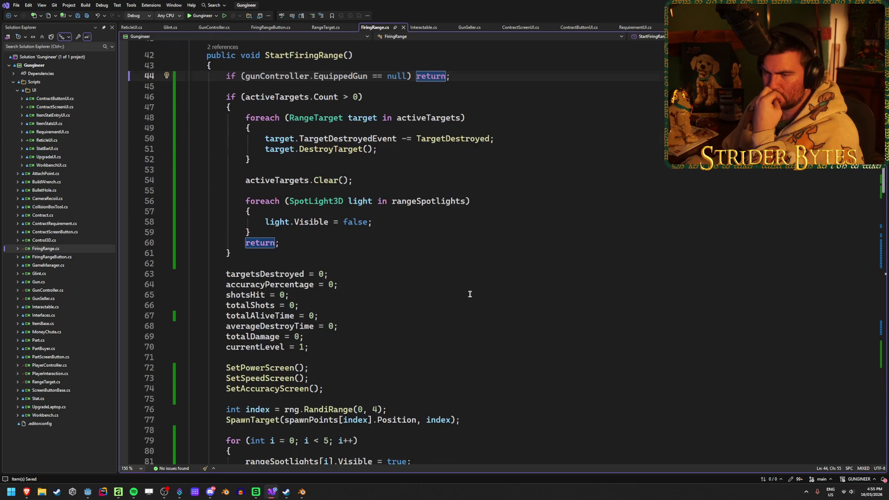
pyautogui.scroll(4, 469, 294)
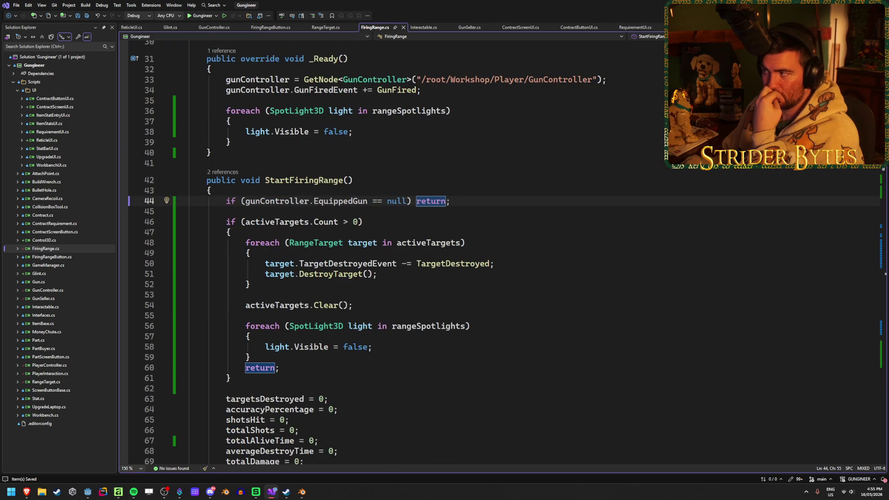
pyautogui.hotkey('alt', 'Tab')
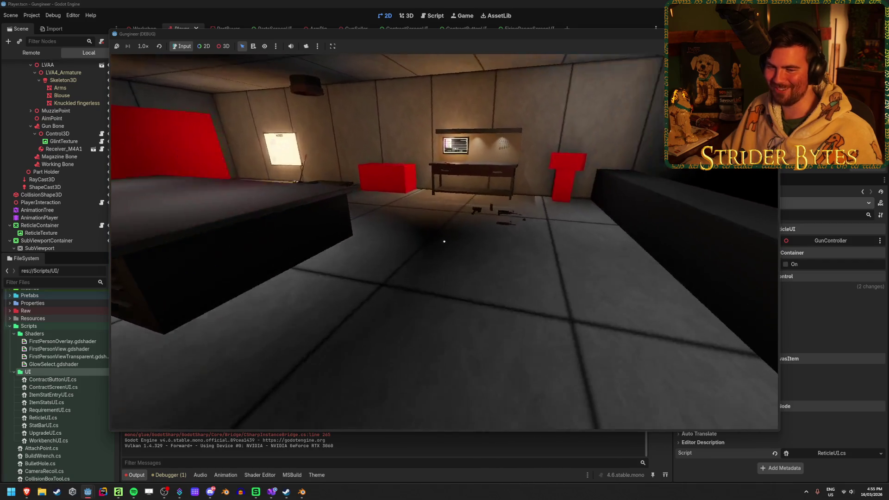
# Step: Walk to the workbench, take the rifle, start the range timer, shoot the target, then stop
pyautogui.press('w')
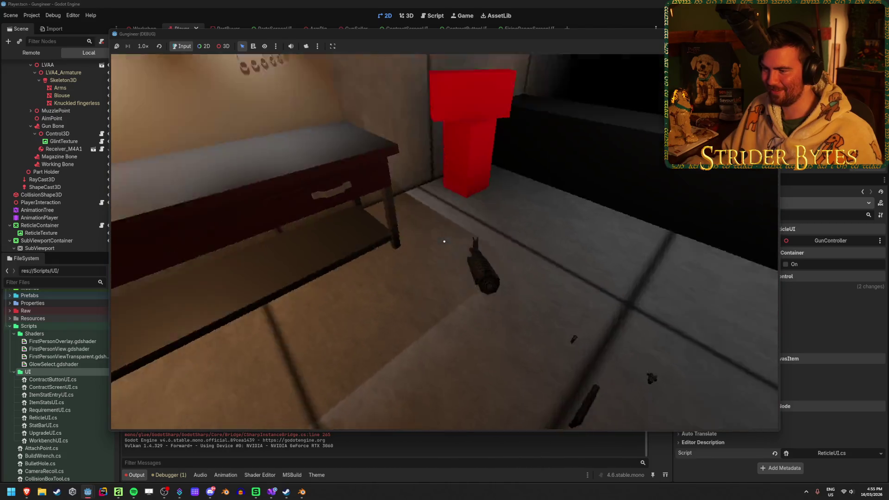
pyautogui.press('1')
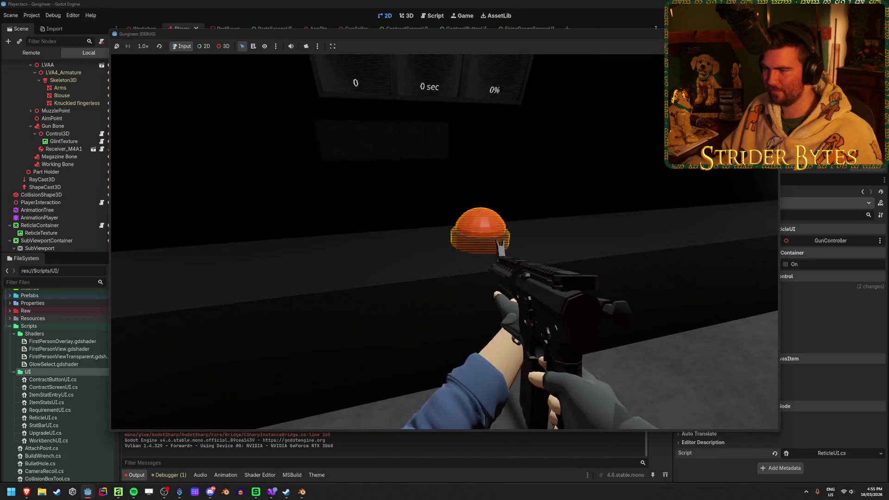
pyautogui.press('e')
pyautogui.click(445, 241)
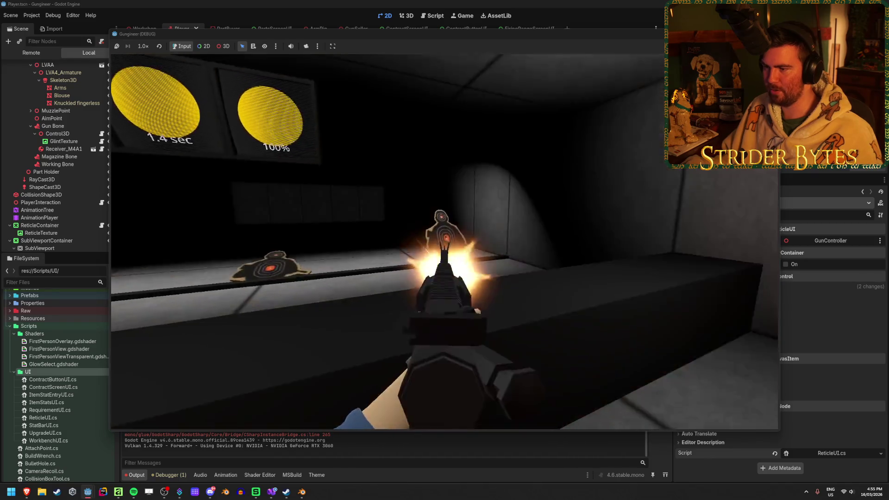
pyautogui.click(445, 241)
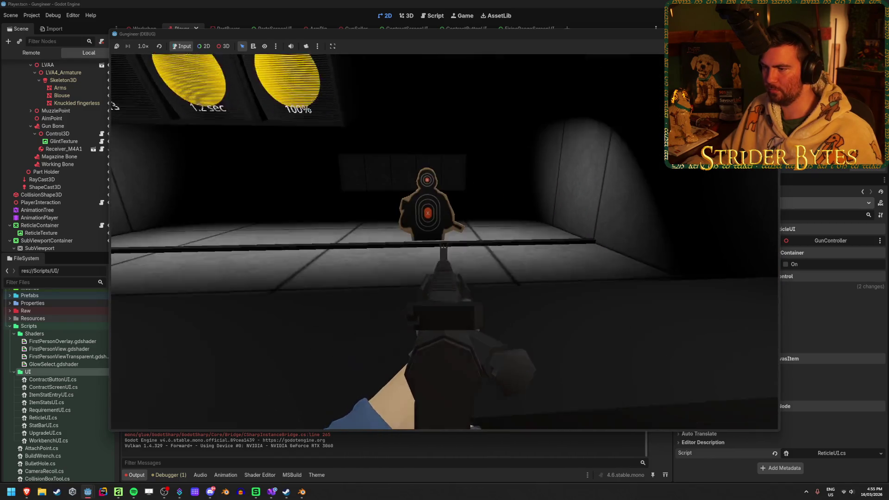
pyautogui.press('Escape')
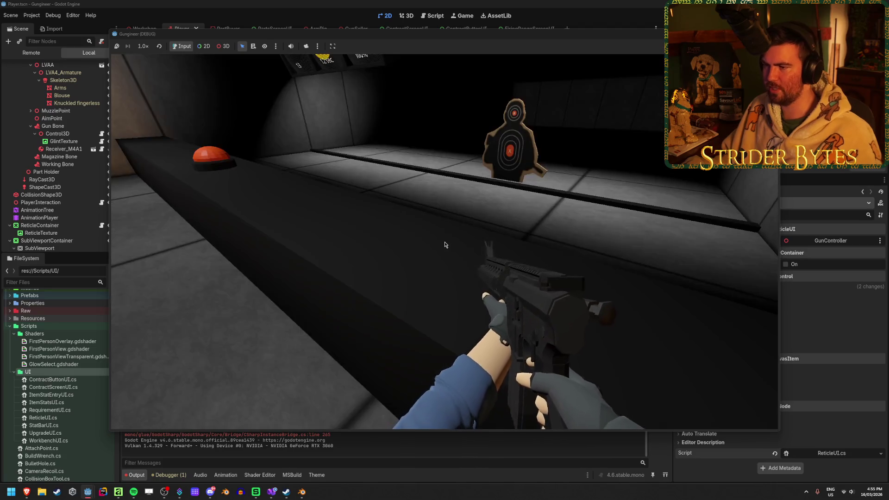
pyautogui.press('F8')
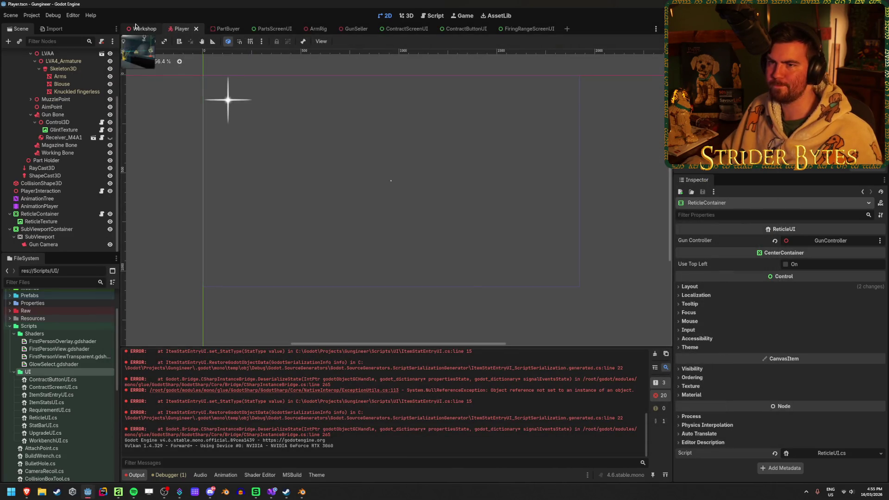
# Step: Open the Workshop scene and look over its Lighting group
pyautogui.click(138, 29)
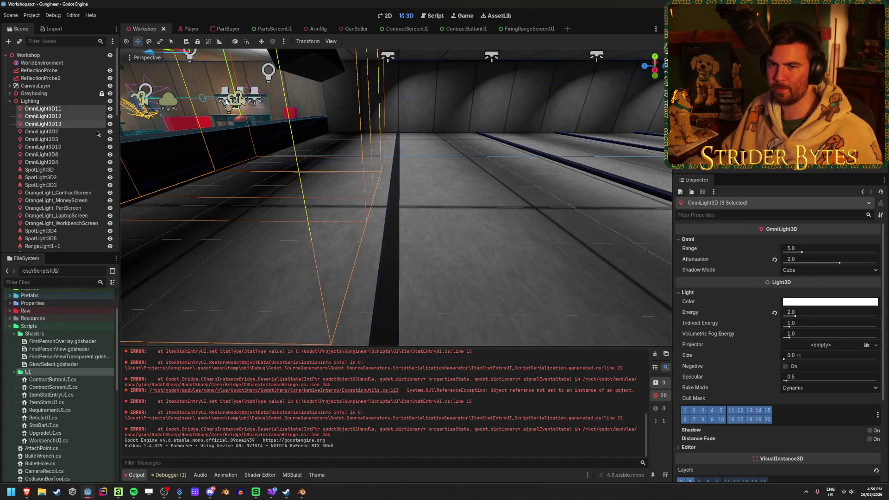
pyautogui.click(33, 100)
pyautogui.scroll(-5, 65, 156)
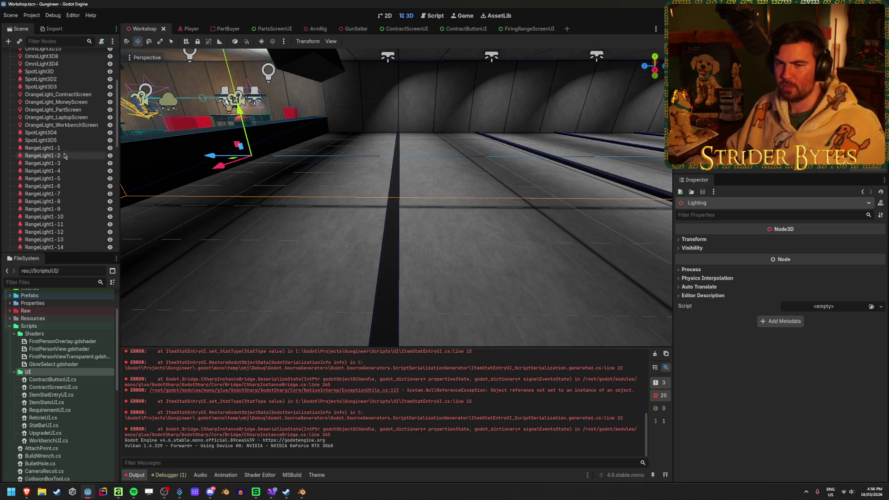
pyautogui.scroll(3, 65, 156)
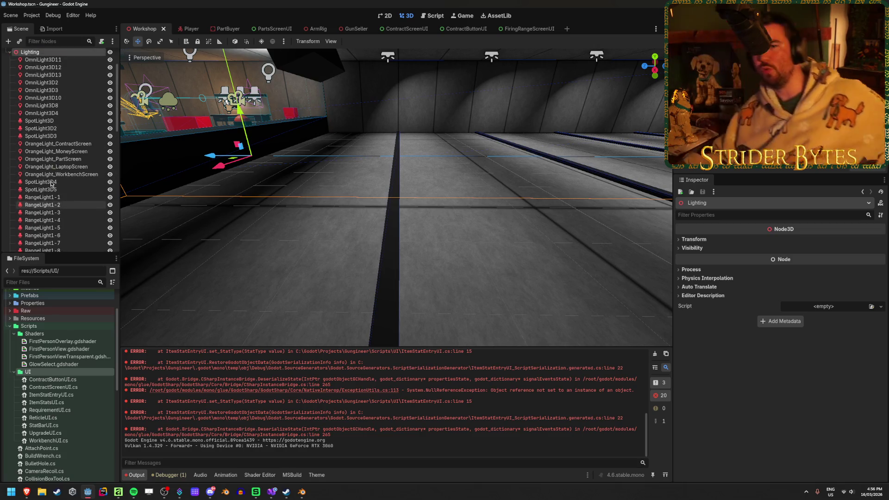
pyautogui.scroll(3, 51, 184)
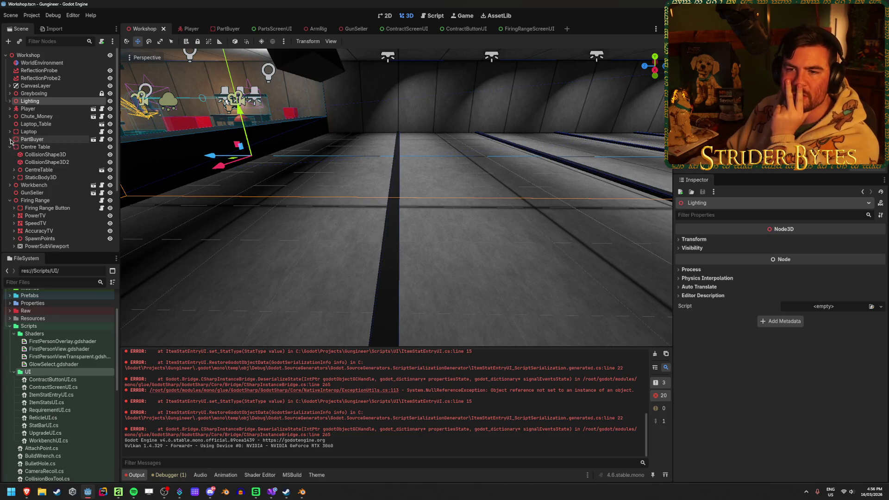
pyautogui.scroll(-3, 34, 143)
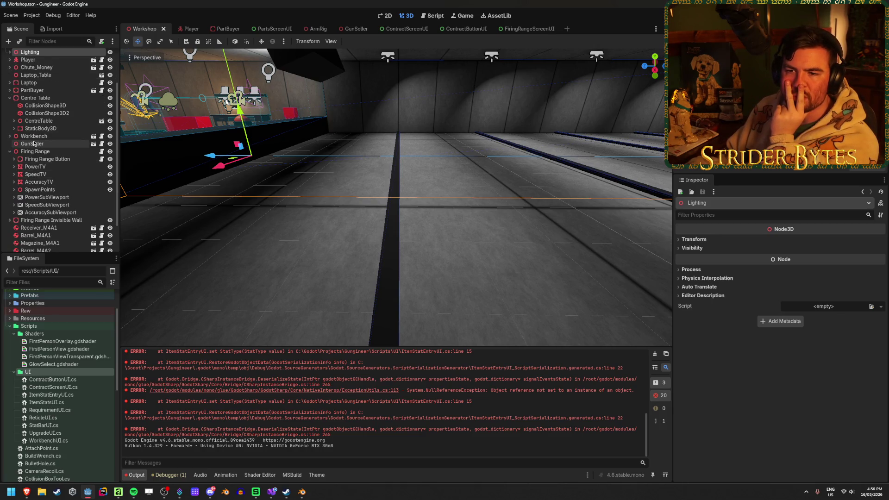
# Step: Inspect SpawnPoint1-5's position under SpawnPoints, then collapse the group
pyautogui.click(13, 190)
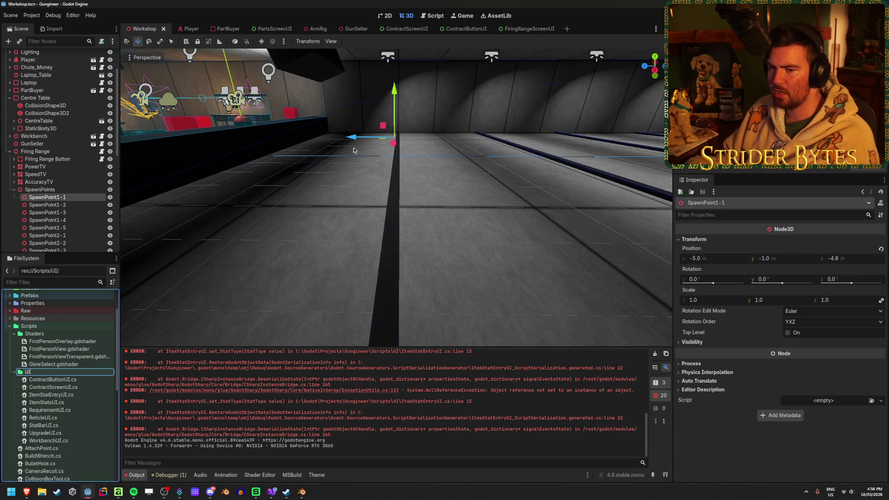
pyautogui.click(73, 205)
pyautogui.press('Down')
pyautogui.press('Down')
pyautogui.press('Down')
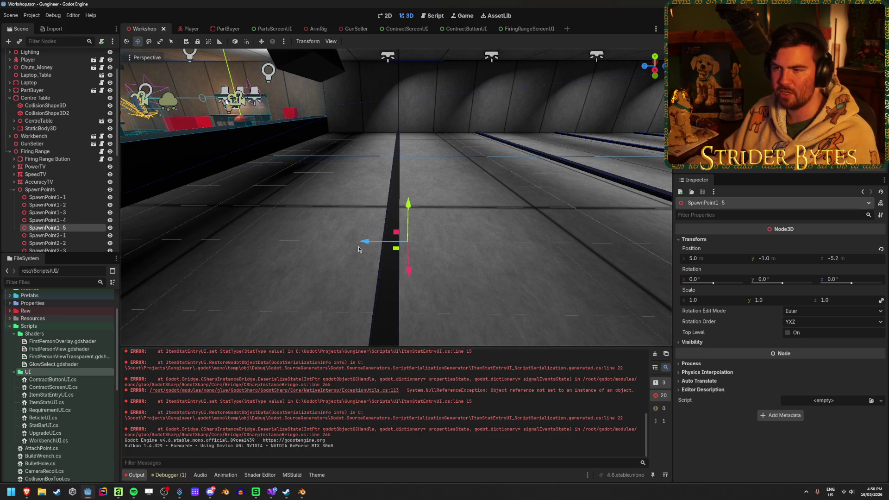
pyautogui.click(380, 293)
pyautogui.scroll(2, 83, 167)
pyautogui.click(14, 214)
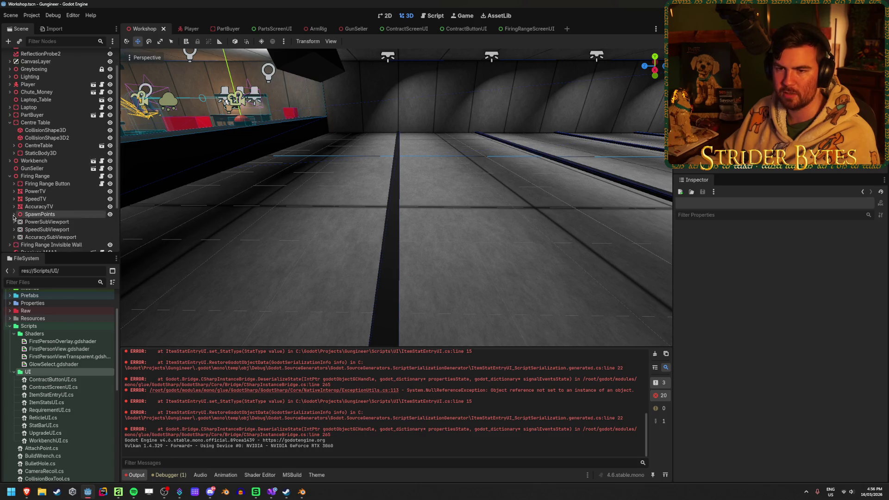
pyautogui.scroll(2, 22, 127)
# Step: Under Greyboxing, select Wall6 through Wall10 and frame them in the view
pyautogui.click(9, 93)
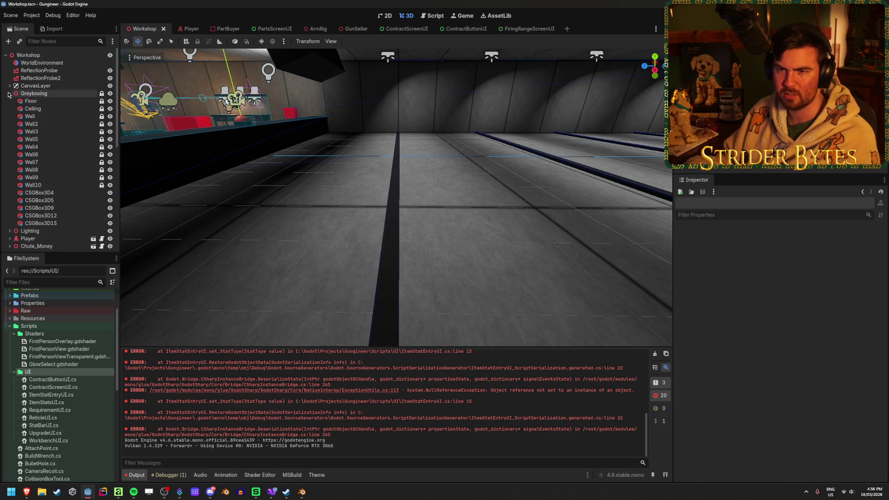
pyautogui.click(55, 194)
pyautogui.keyDown('shift'); pyautogui.click(55, 201); pyautogui.keyUp('shift')
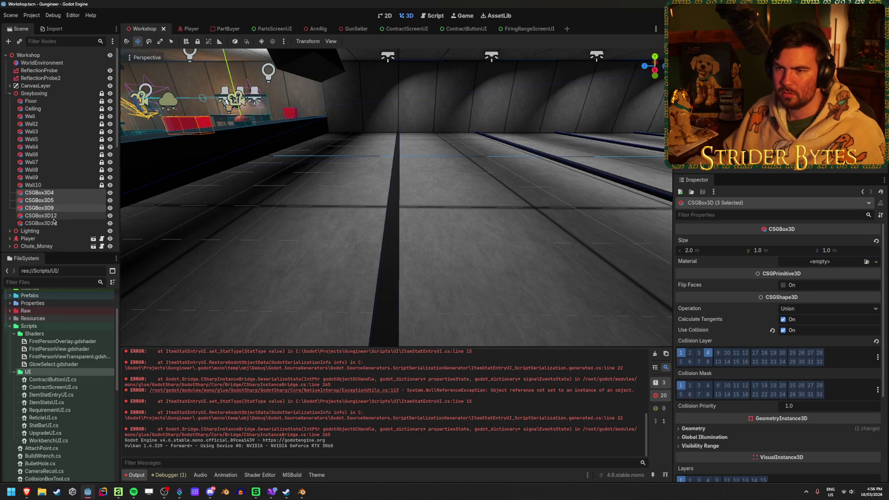
pyautogui.click(37, 185)
pyautogui.keyDown('shift'); pyautogui.click(46, 170); pyautogui.keyUp('shift')
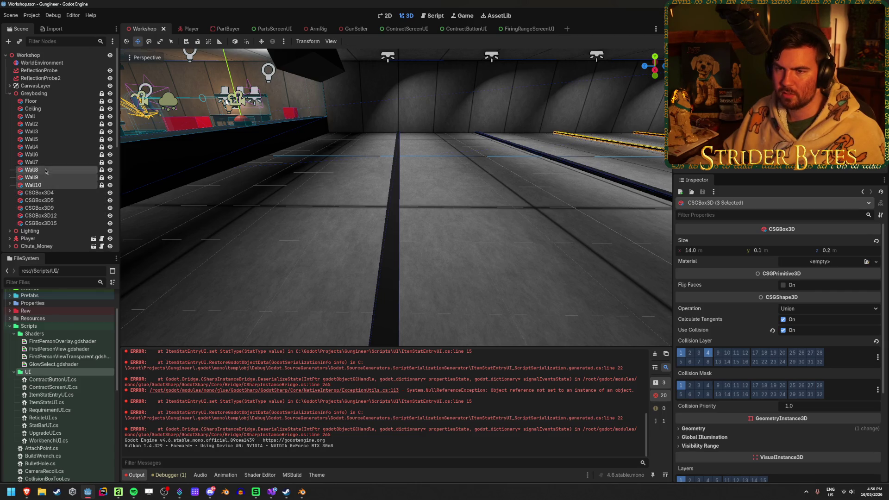
pyautogui.keyDown('shift'); pyautogui.click(32, 155); pyautogui.keyUp('shift')
pyautogui.press('f')
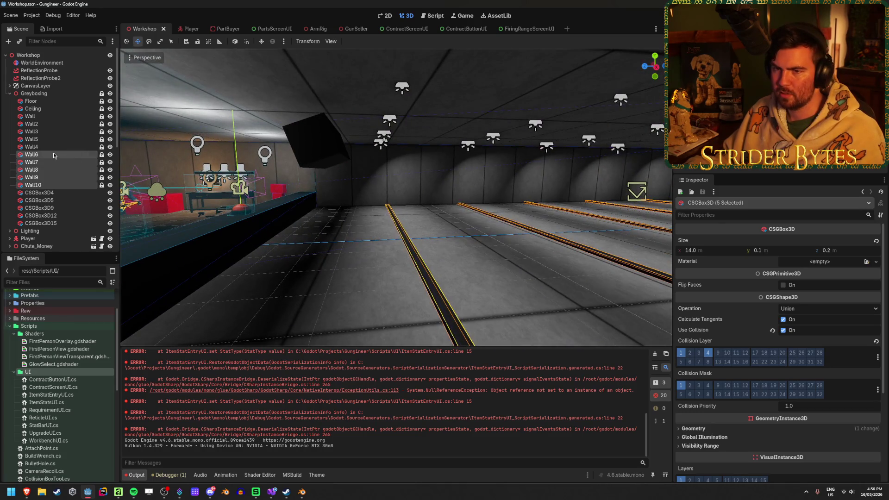
pyautogui.click(54, 156)
pyautogui.keyDown('shift'); pyautogui.click(54, 178); pyautogui.keyUp('shift')
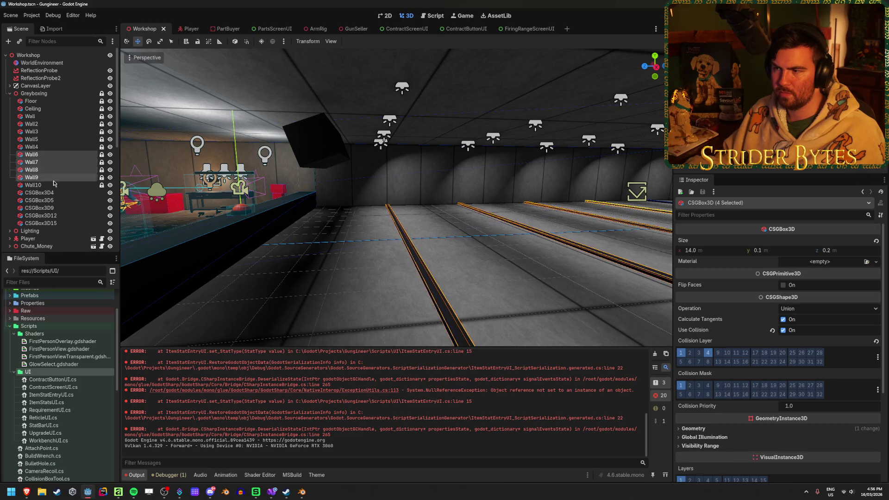
pyautogui.keyDown('shift'); pyautogui.click(52, 185); pyautogui.keyUp('shift')
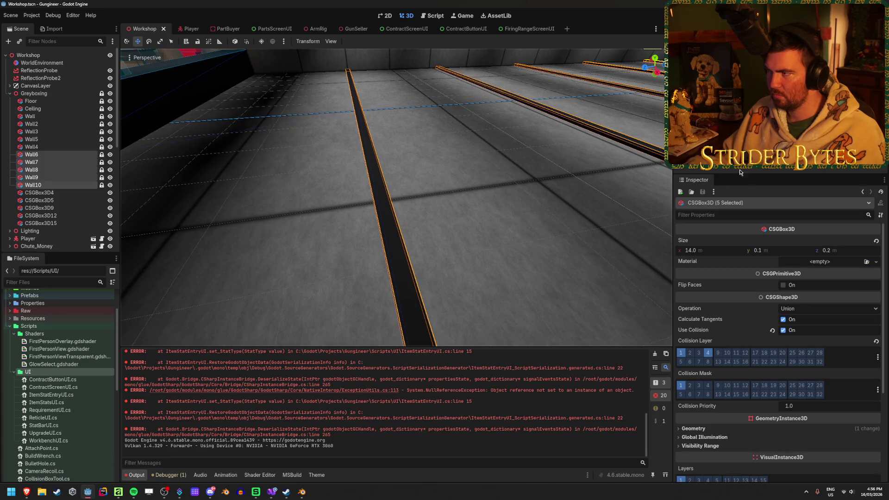
# Step: Set the selected walls' Size z to 0.505, then save the scene and run the game
pyautogui.moveTo(758, 254); pyautogui.dragTo(763, 256)
pyautogui.hotkey('ctrl', 'z')
pyautogui.moveTo(833, 252); pyautogui.dragTo(837, 253)
pyautogui.click(836, 250)
pyautogui.click(570, 54)
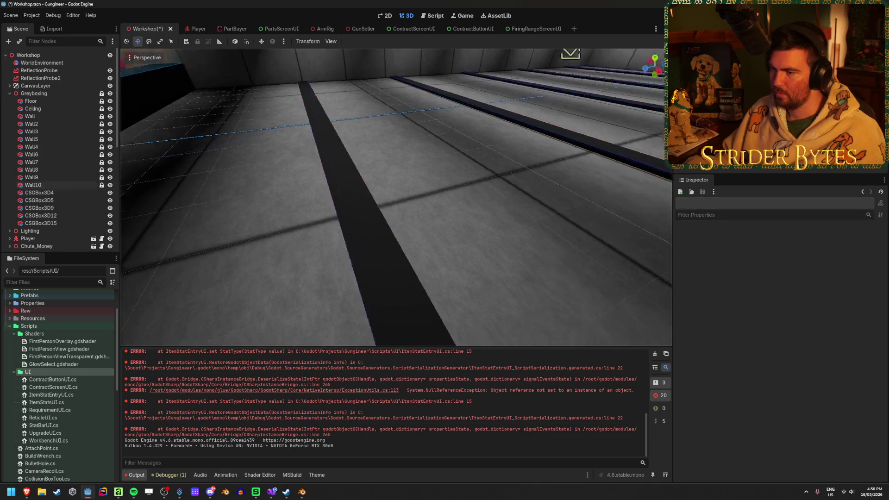
pyautogui.scroll(-5, 569, 54)
pyautogui.scroll(3, 445, 249)
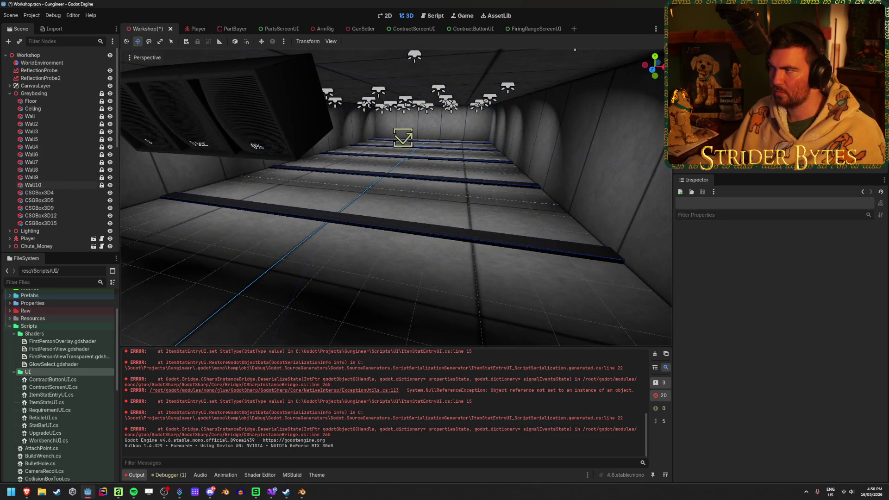
pyautogui.press('F5')
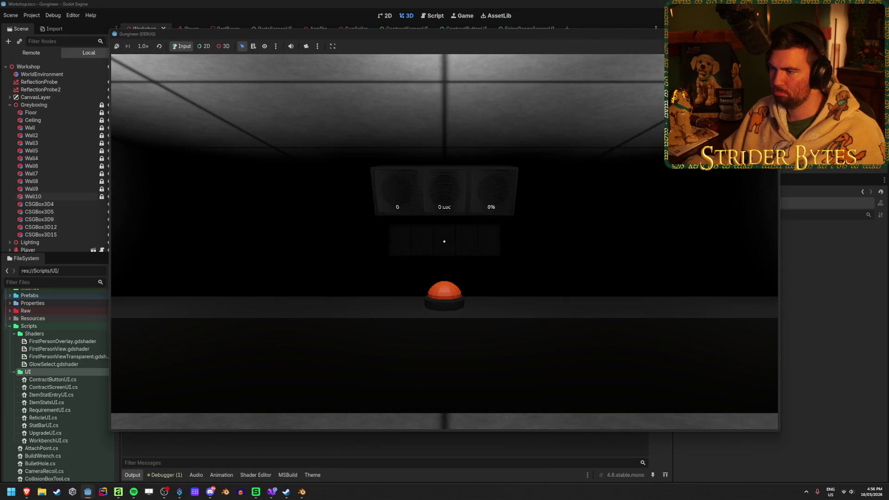
# Step: Walk to the workbench, pick up the assembled rifle, aim at the range target, then stop
pyautogui.press('w')
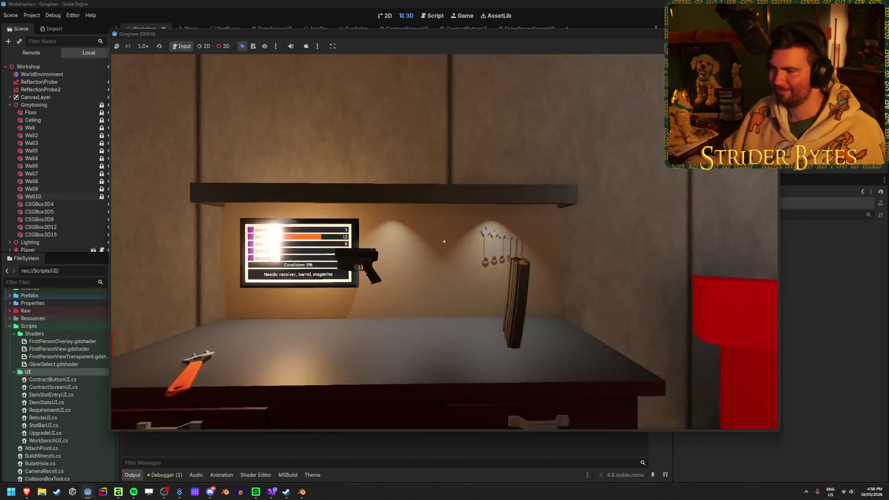
pyautogui.press('w')
pyautogui.press('e')
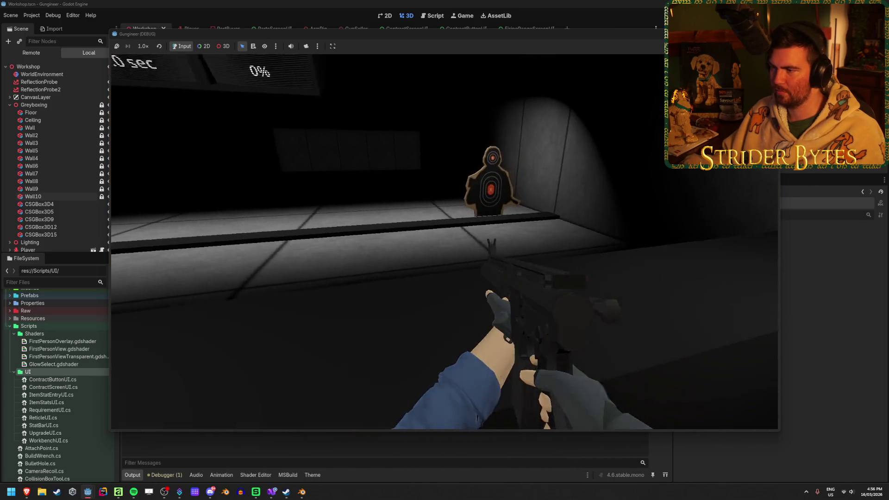
pyautogui.rightClick(444, 241)
pyautogui.rightClick(444, 241)
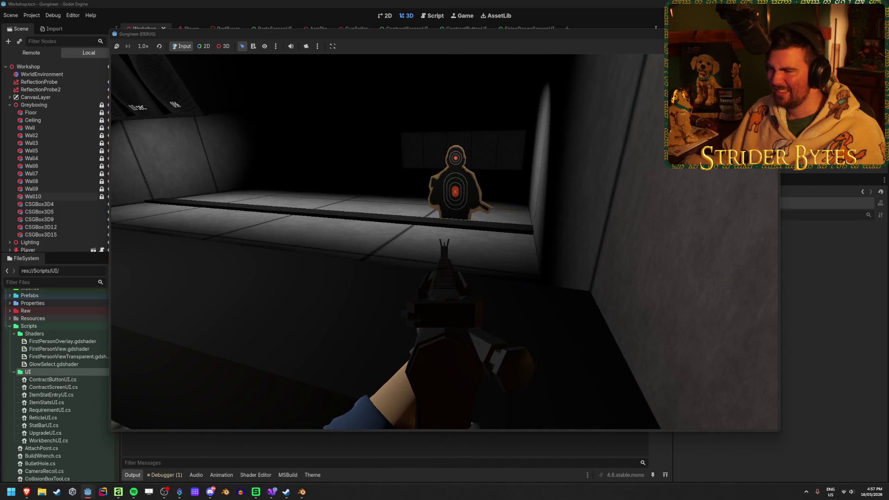
pyautogui.rightClick(445, 241)
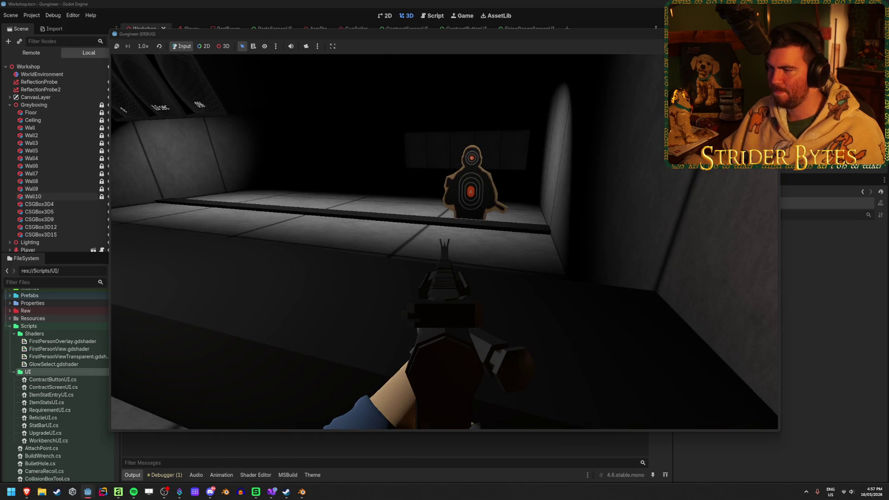
pyautogui.rightClick(444, 241)
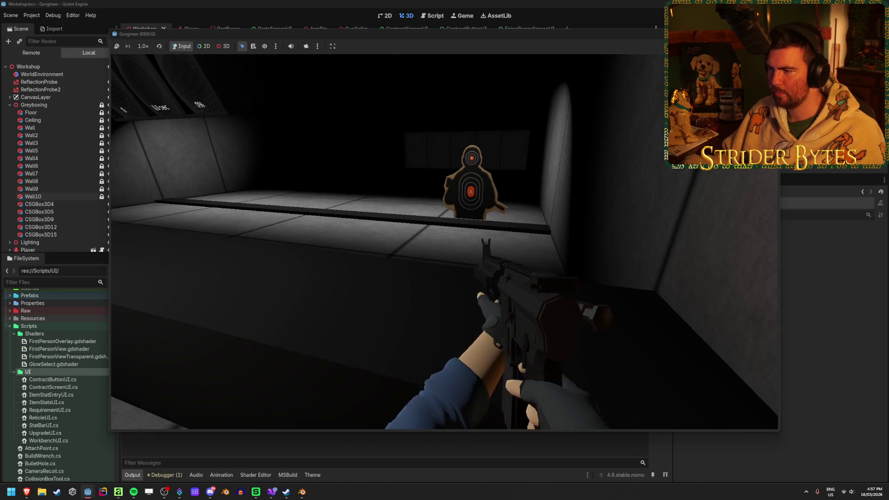
pyautogui.press('F8')
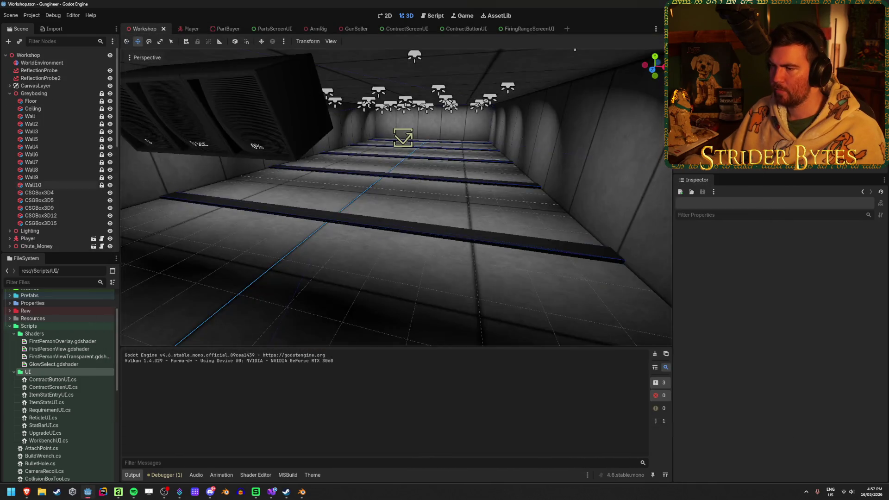
# Step: Expand SpawnPoints and centre the view on SpawnPoint1-5
pyautogui.scroll(-5, 61, 193)
pyautogui.scroll(-4, 60, 190)
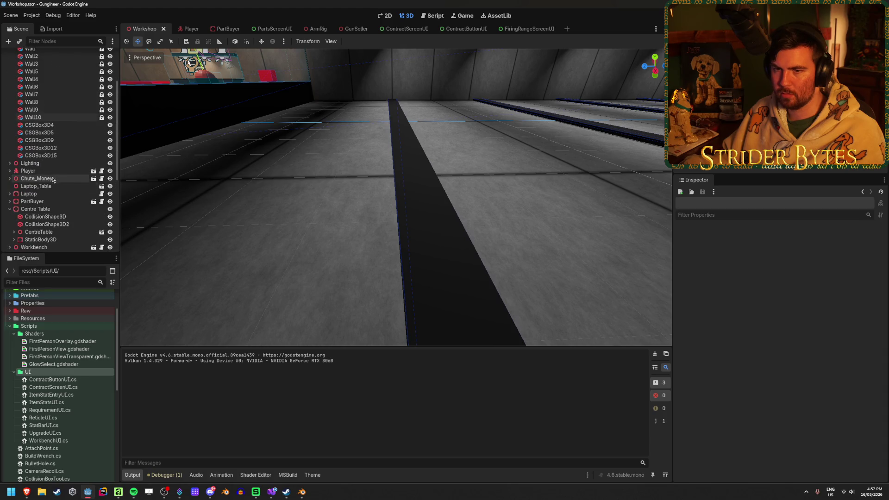
pyautogui.click(14, 202)
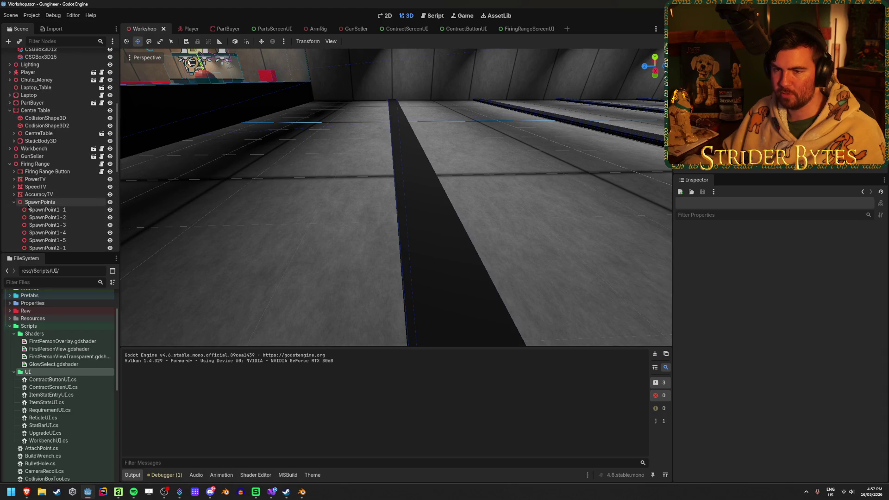
pyautogui.doubleClick(74, 240)
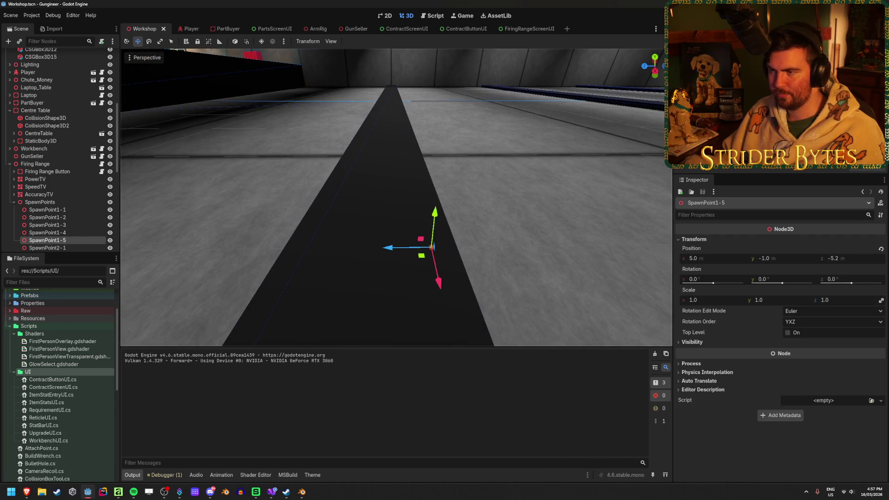
# Step: Open the Prefabs folder and drag RangeTarget.tscn into the scene tree
pyautogui.scroll(-3, 397, 197)
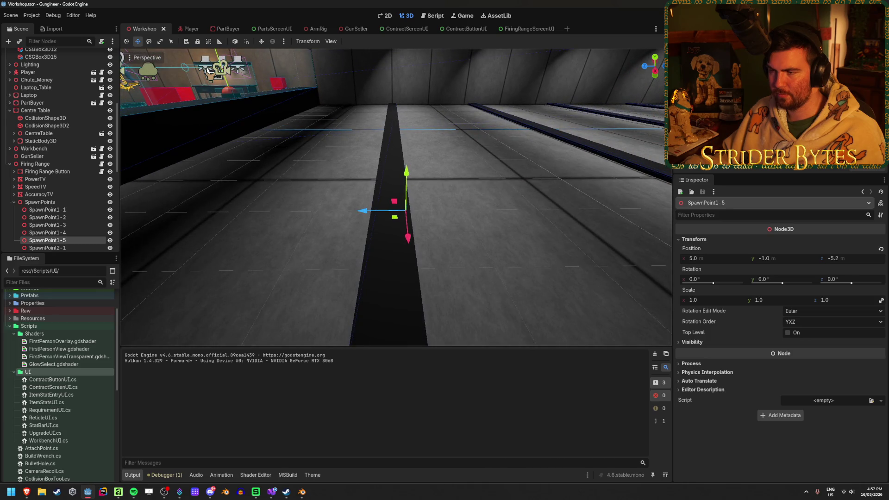
pyautogui.scroll(-5, 64, 401)
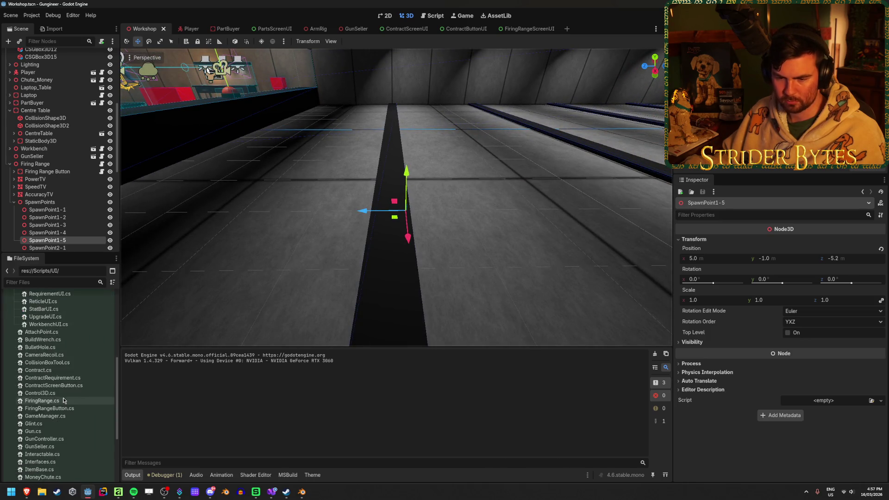
pyautogui.scroll(10, 37, 385)
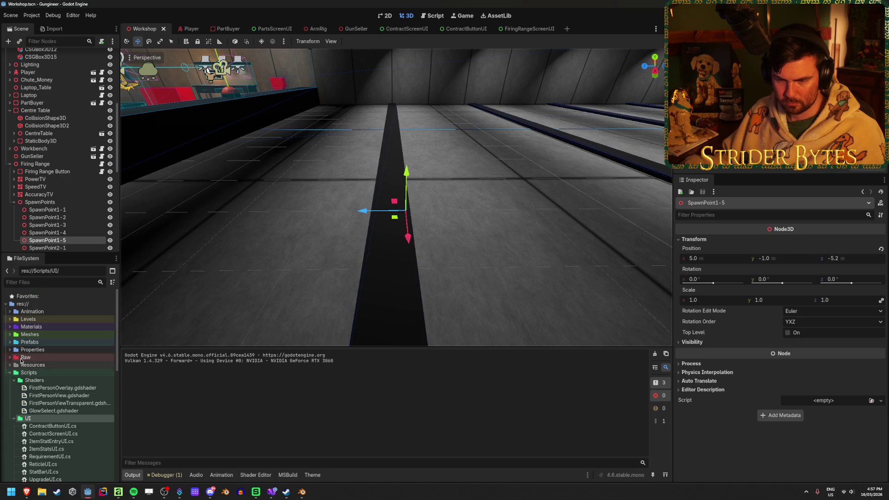
pyautogui.click(12, 374)
pyautogui.click(10, 342)
pyautogui.scroll(-3, 50, 417)
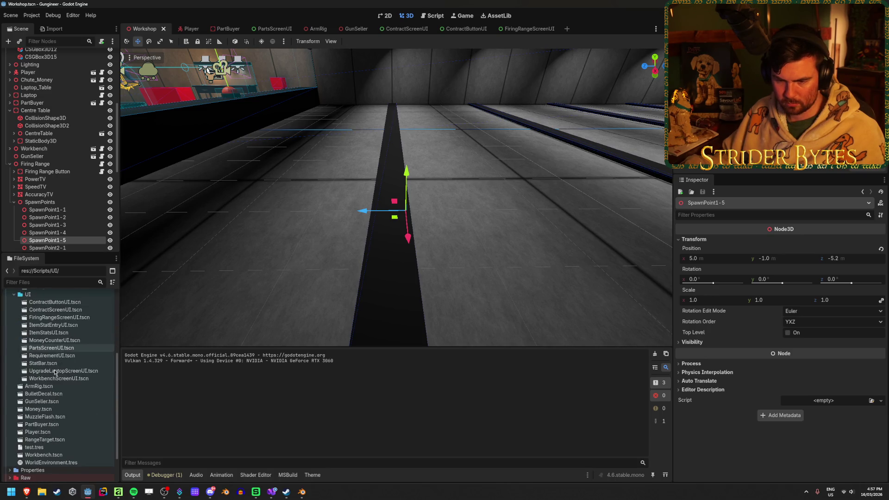
pyautogui.moveTo(52, 441); pyautogui.dragTo(72, 209)
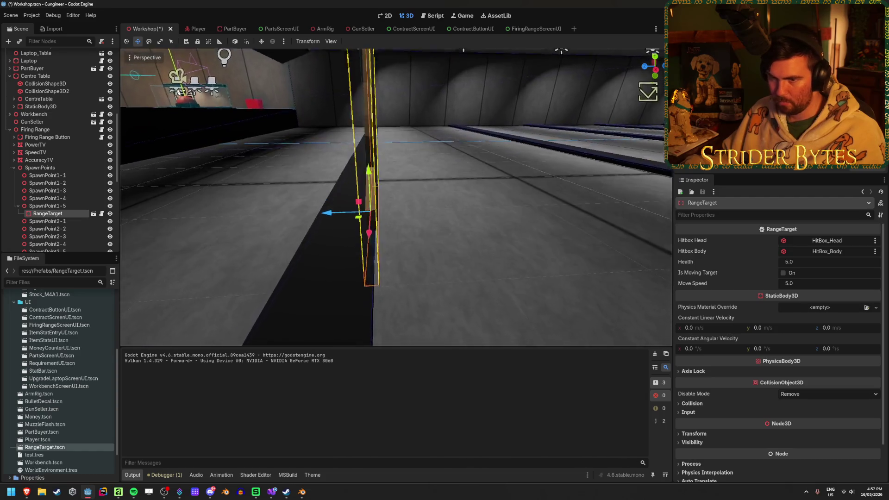
# Step: Place another RangeTarget instance under SpawnPoint1-4 and shift it slightly in the viewport
pyautogui.moveTo(57, 449); pyautogui.dragTo(63, 196)
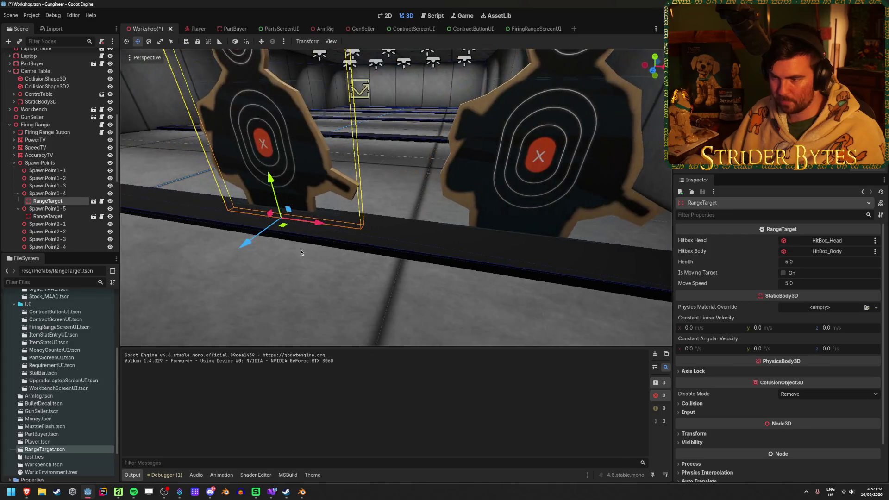
pyautogui.moveTo(316, 222); pyautogui.dragTo(333, 222)
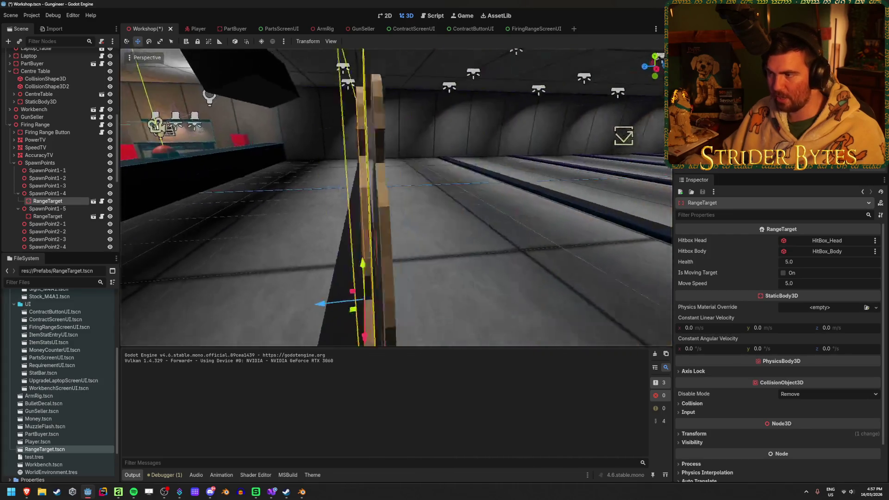
pyautogui.press('w')
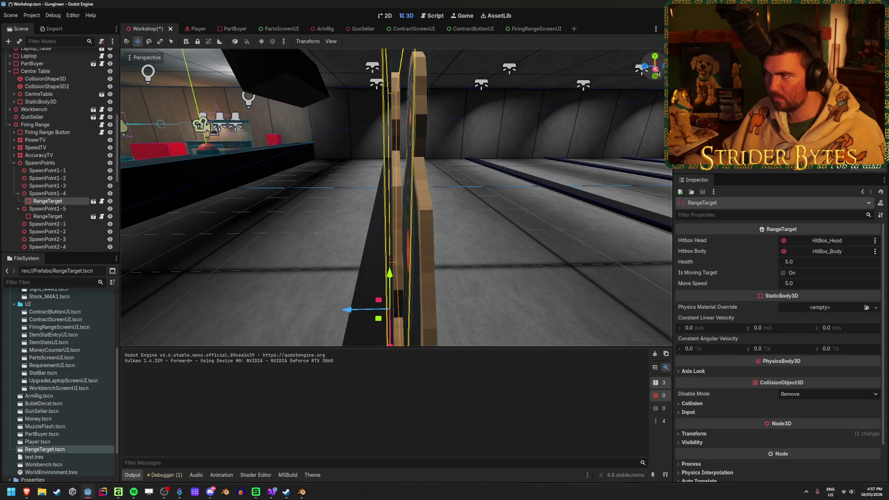
# Step: Check the target's placement from the Right side view and in perspective
pyautogui.click(656, 69)
pyautogui.scroll(5, 390, 240)
pyautogui.moveTo(382, 219)
pyautogui.mouseDown()
pyautogui.moveTo(390, 119)
pyautogui.moveTo(414, 275)
pyautogui.moveTo(318, 54)
pyautogui.mouseUp()
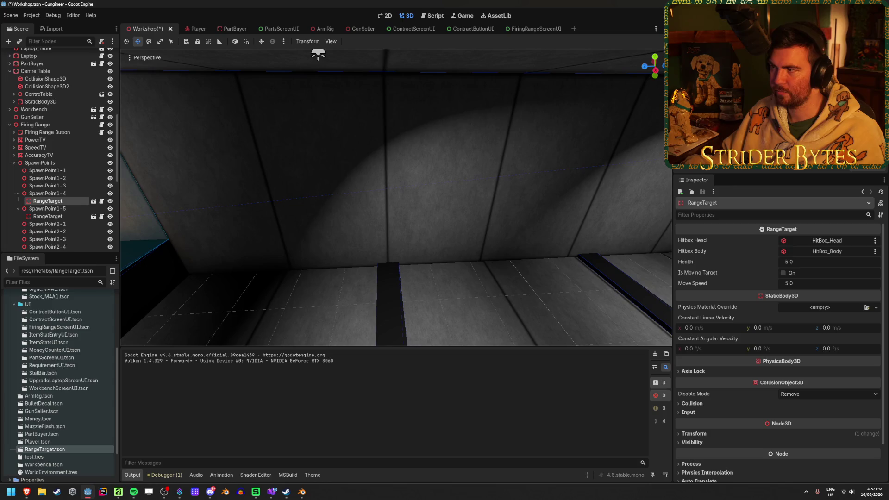
pyautogui.click(655, 71)
pyautogui.scroll(8, 357, 232)
pyautogui.scroll(-15, 347, 253)
pyautogui.moveTo(465, 122)
pyautogui.mouseDown()
pyautogui.moveTo(300, 139)
pyautogui.moveTo(467, 152)
pyautogui.mouseUp()
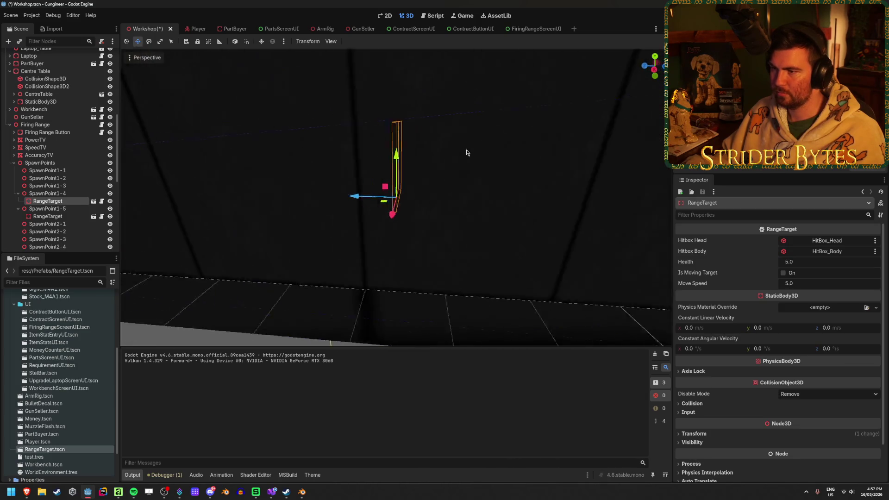
pyautogui.scroll(5, 458, 146)
pyautogui.click(399, 99)
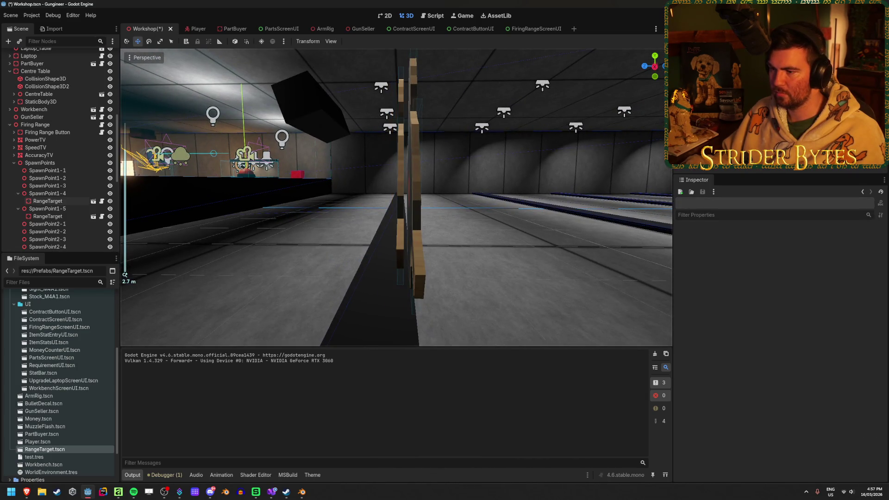
pyautogui.moveTo(658, 185)
pyautogui.mouseDown()
pyautogui.moveTo(647, 174)
pyautogui.moveTo(616, 175)
pyautogui.mouseUp()
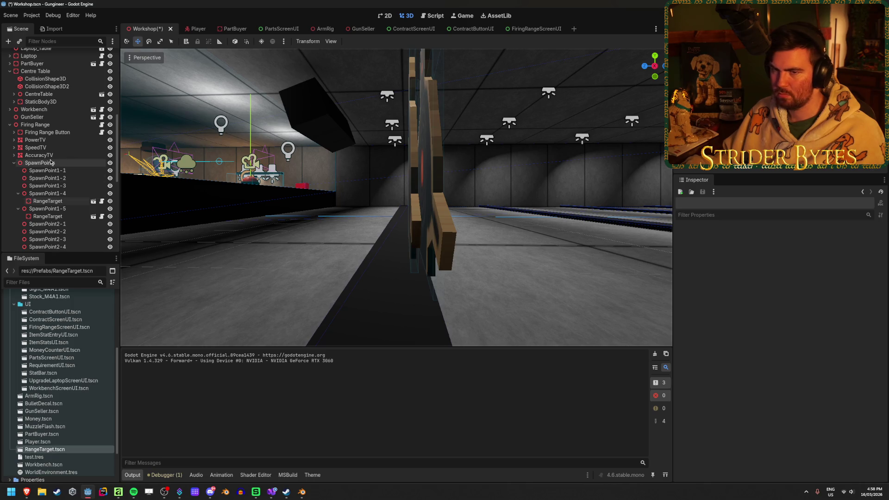
# Step: Drag Wall6's CSGBox3D Size z from 0.5 to 0.6 m and review the widened strip
pyautogui.scroll(-4, 61, 167)
pyautogui.scroll(10, 59, 172)
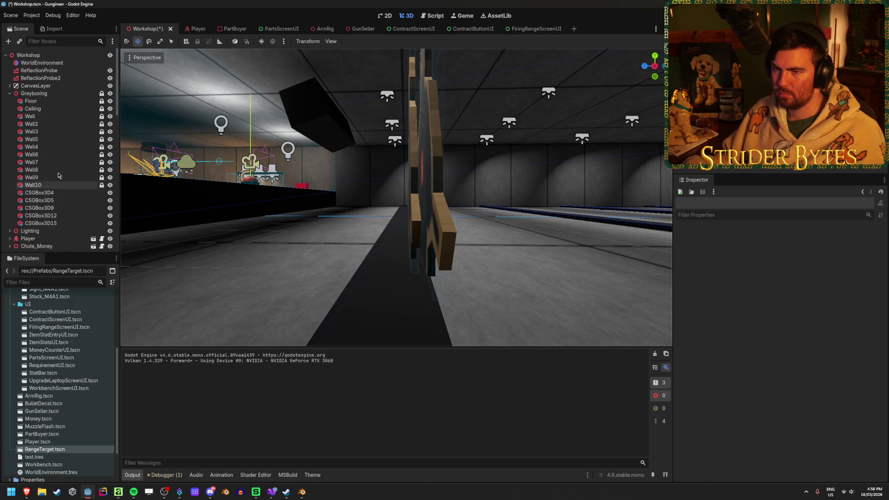
pyautogui.click(35, 186)
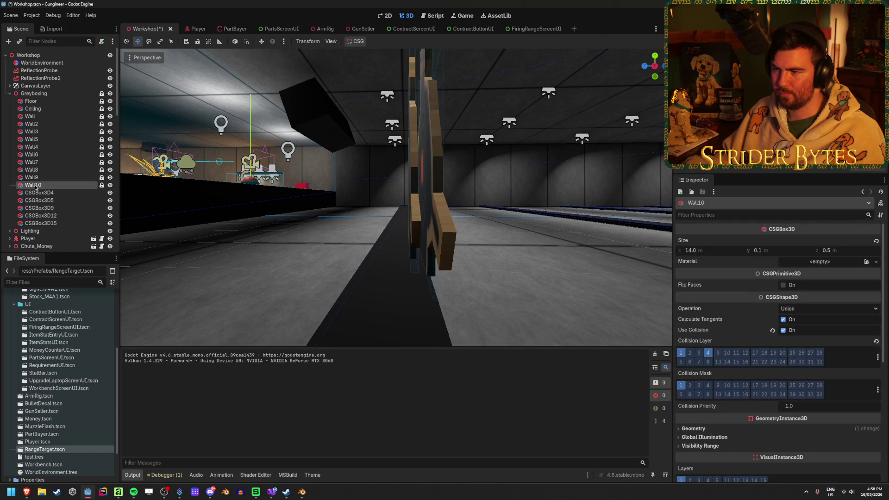
pyautogui.click(31, 155)
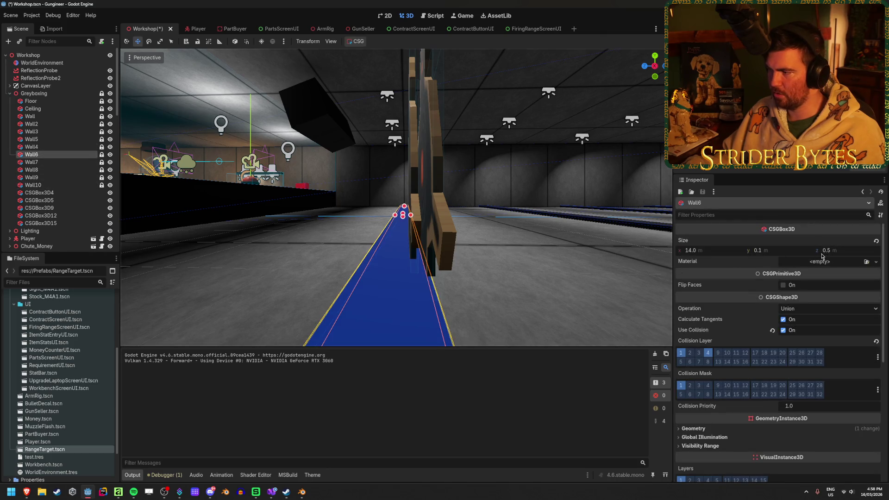
pyautogui.moveTo(849, 254); pyautogui.dragTo(856, 254)
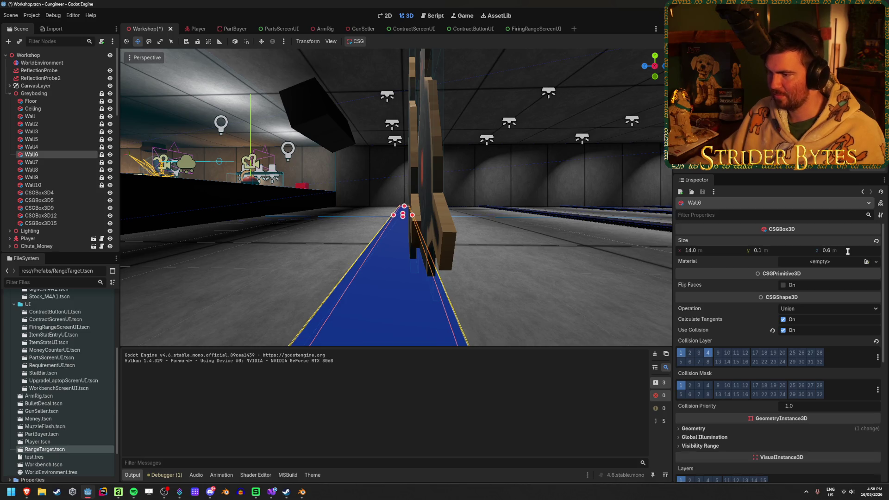
pyautogui.click(528, 255)
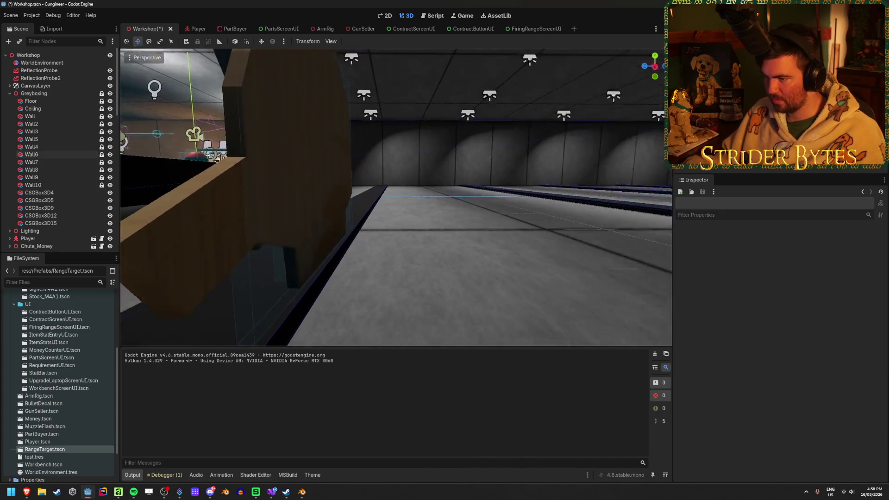
pyautogui.press('s')
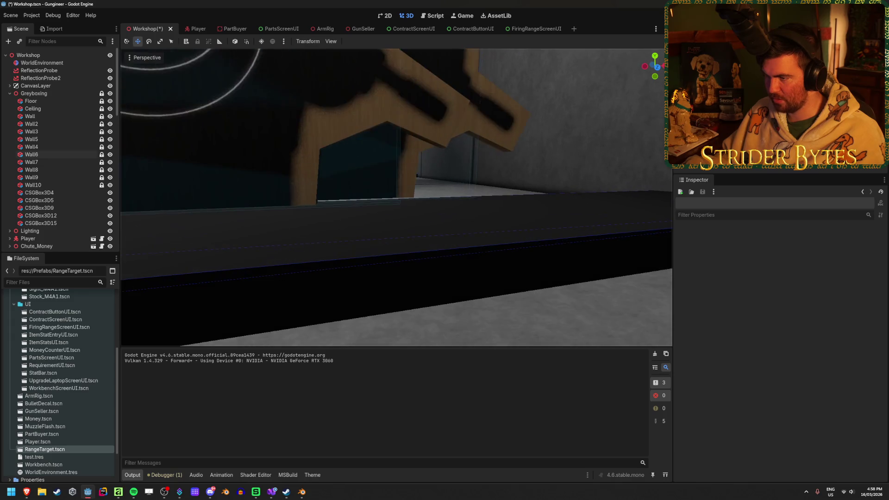
pyautogui.press('s')
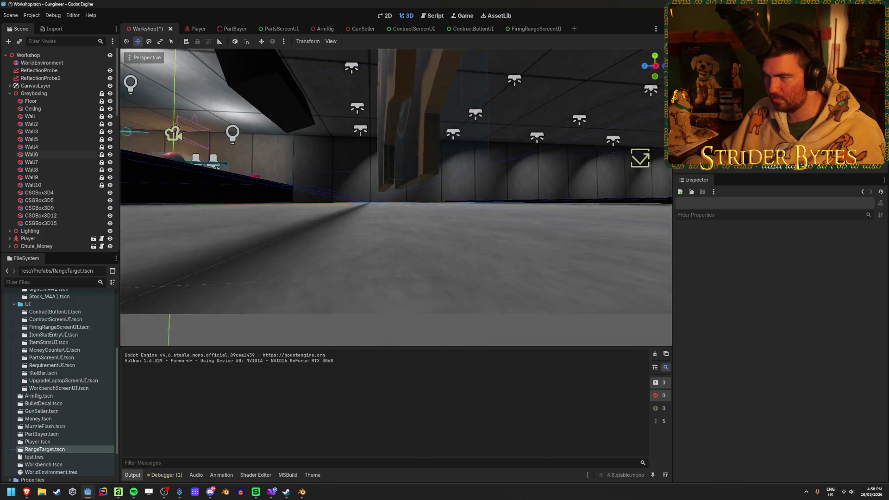
pyautogui.press('w')
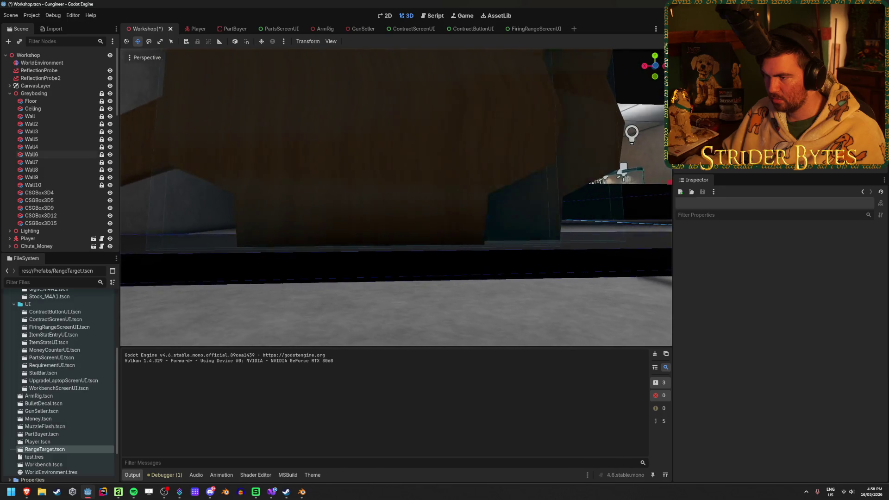
pyautogui.press('s')
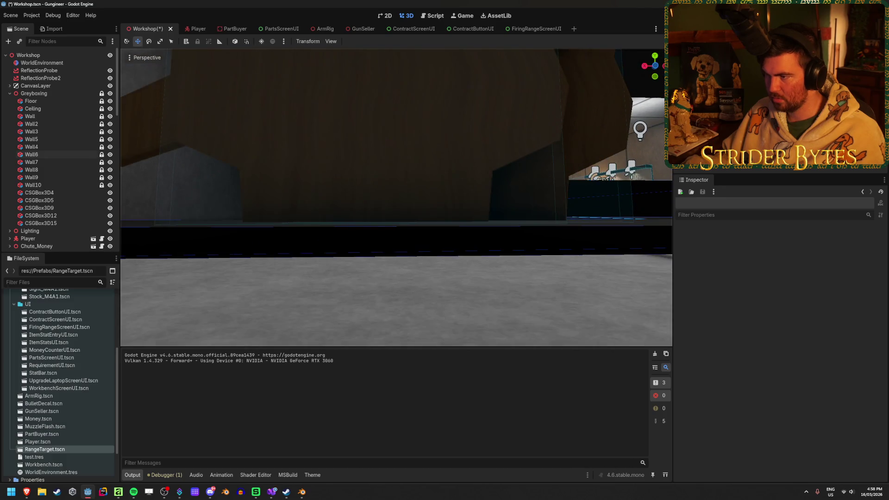
pyautogui.press('d')
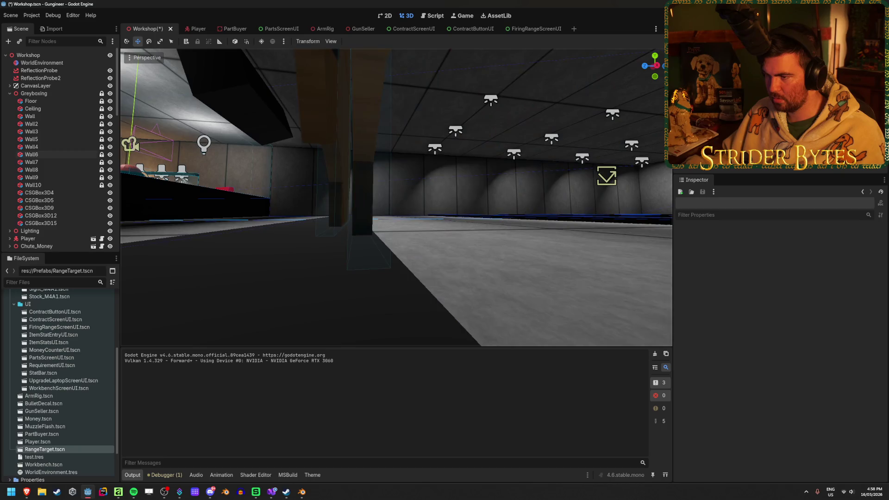
pyautogui.scroll(-10, 72, 210)
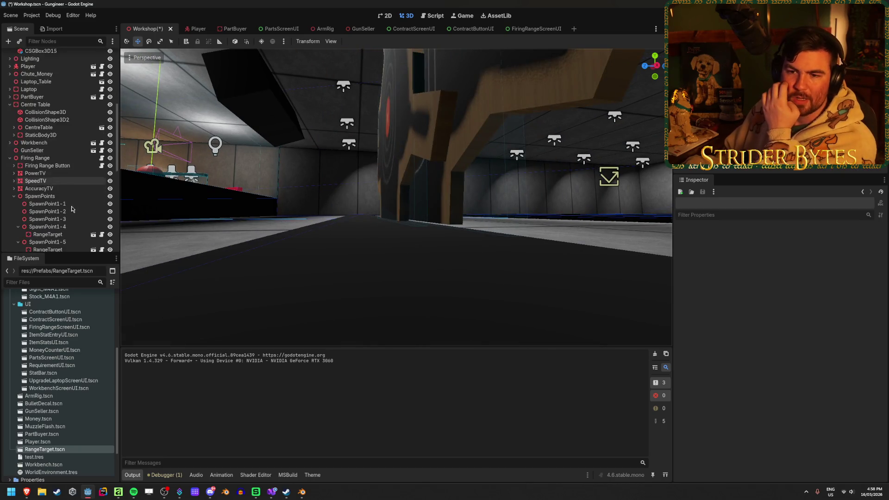
# Step: Try SpawnPoint1-5 at Position Y 0.0 and 1.0, then return it to -1.0
pyautogui.click(68, 169)
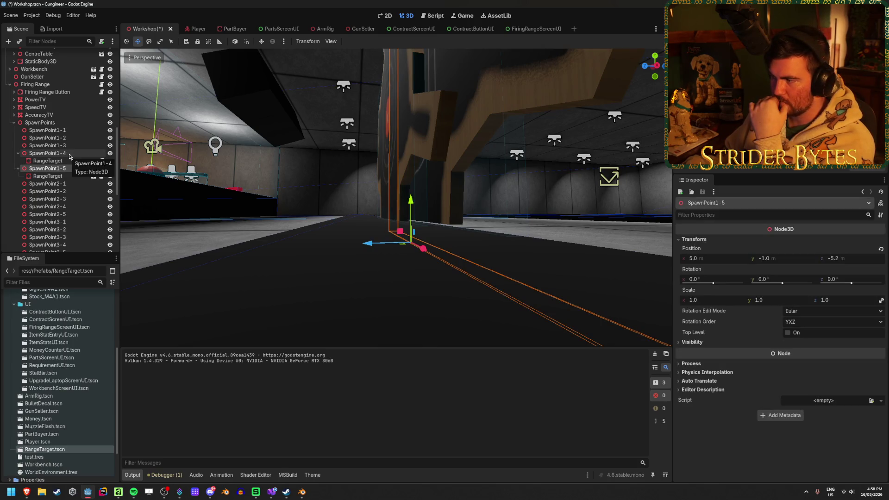
pyautogui.click(69, 154)
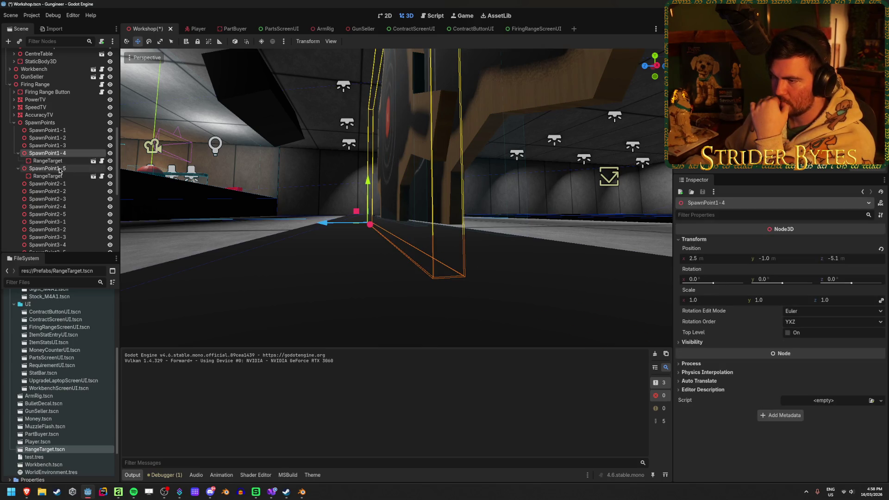
pyautogui.click(60, 169)
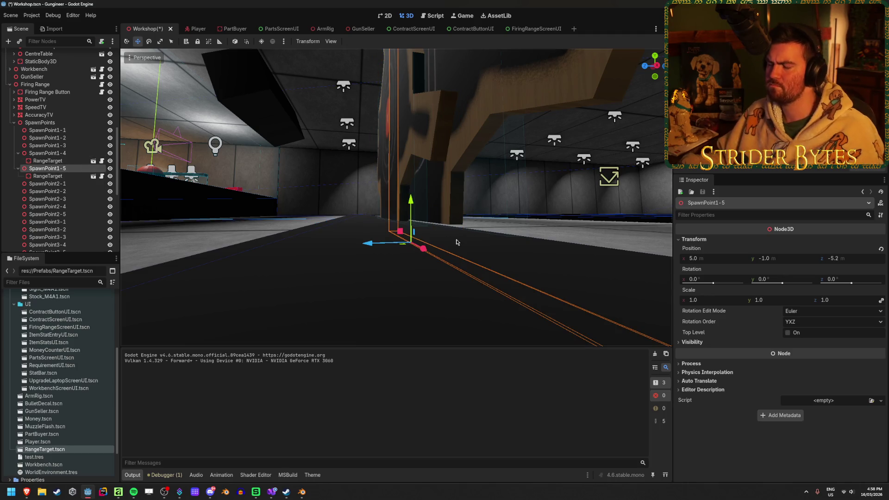
pyautogui.doubleClick(60, 169)
pyautogui.click(791, 258)
pyautogui.press('Return')
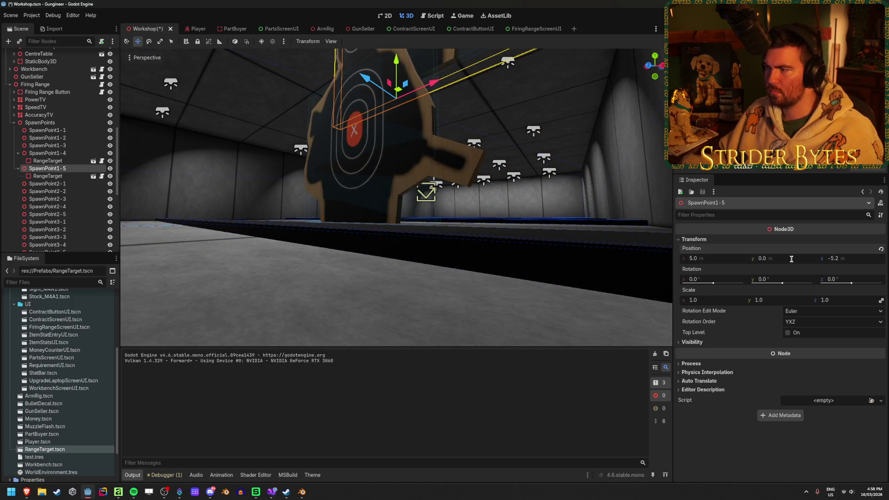
pyautogui.press('Return')
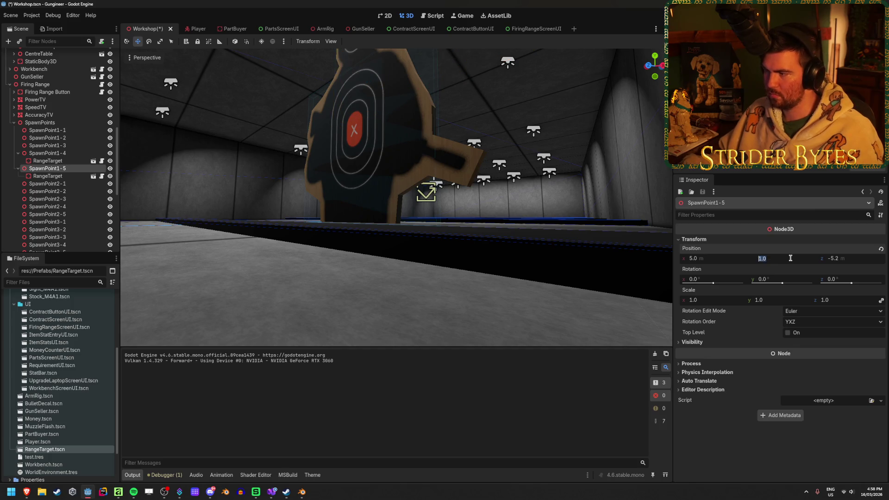
pyautogui.write('-1')
pyautogui.press('Return')
pyautogui.scroll(3, 397, 197)
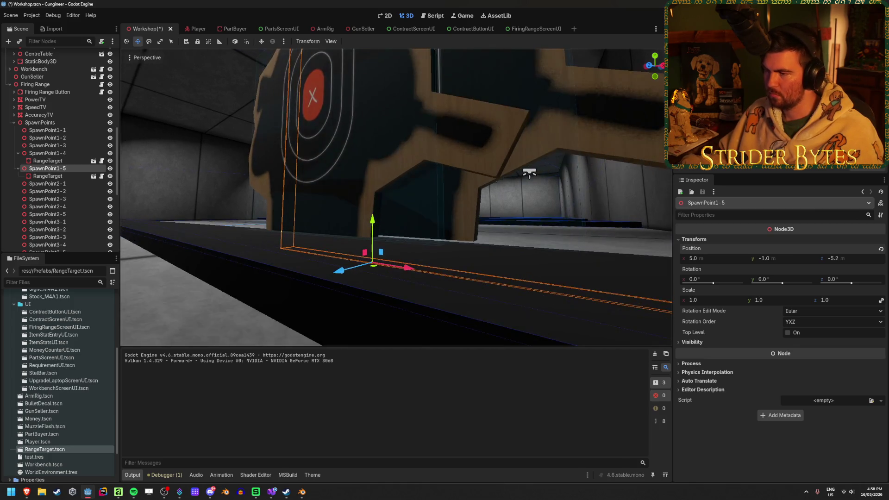
pyautogui.scroll(-3, 482, 222)
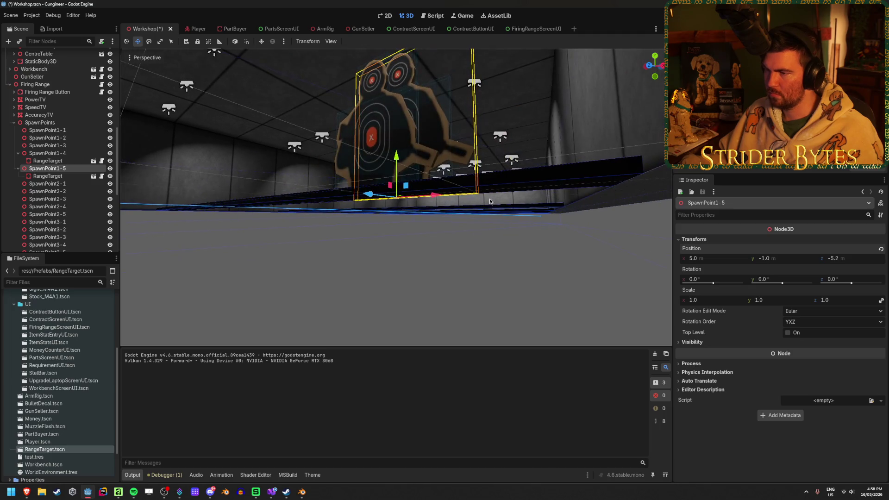
pyautogui.click(661, 66)
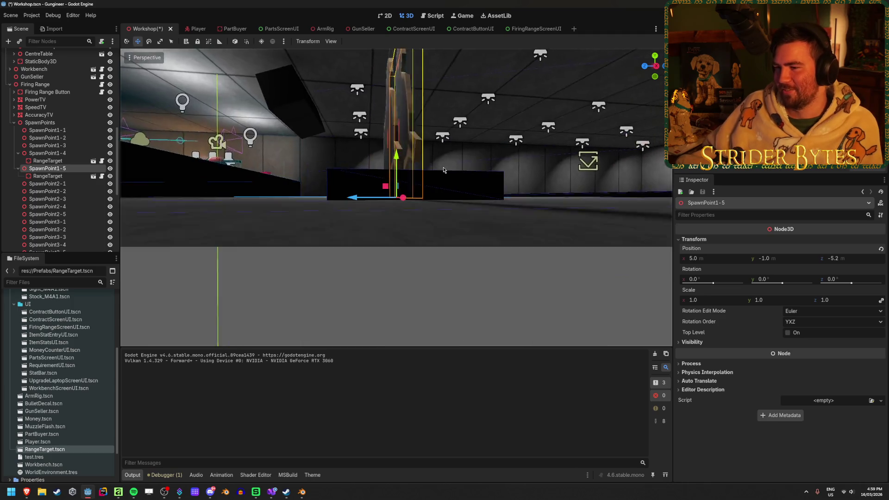
pyautogui.moveTo(476, 166); pyautogui.dragTo(472, 168)
pyautogui.scroll(-3, 473, 168)
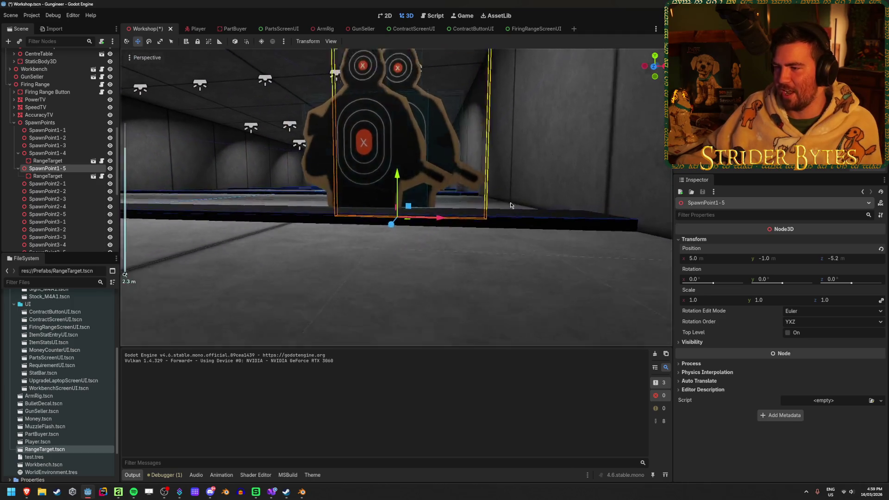
pyautogui.scroll(3, 498, 202)
# Step: Save the Workshop scene
pyautogui.hotkey('ctrl', 's')
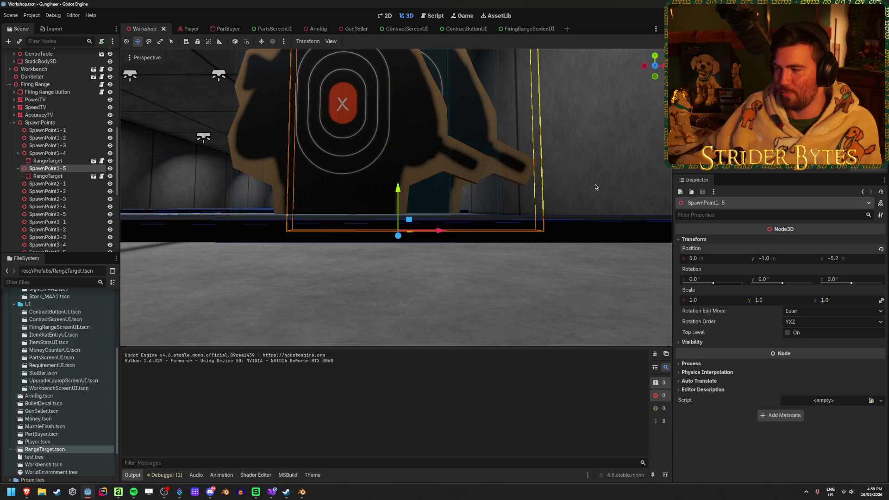
pyautogui.click(601, 184)
pyautogui.moveTo(600, 184)
pyautogui.mouseDown()
pyautogui.moveTo(477, 184)
pyautogui.moveTo(473, 177)
pyautogui.moveTo(564, 192)
pyautogui.moveTo(439, 164)
pyautogui.mouseUp()
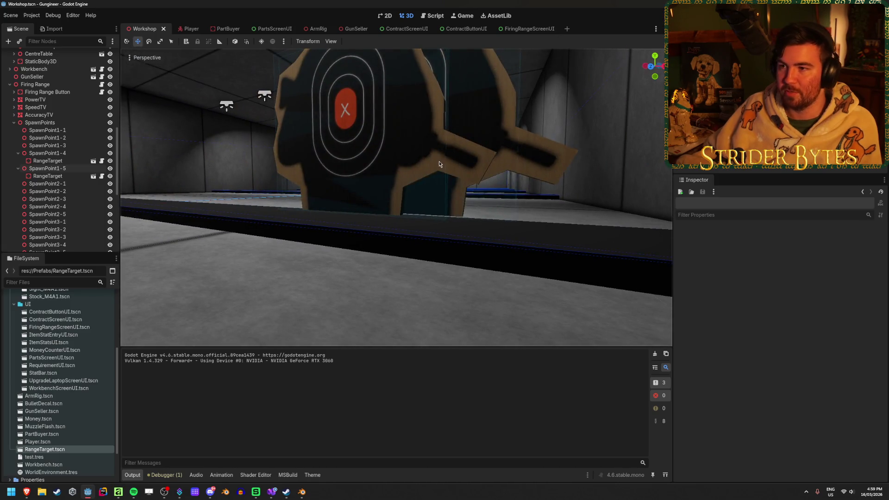
# Step: Select the RangeTarget under SpawnPoint1-5 and expand its Transform properties
pyautogui.click(55, 177)
pyautogui.scroll(-2, 736, 339)
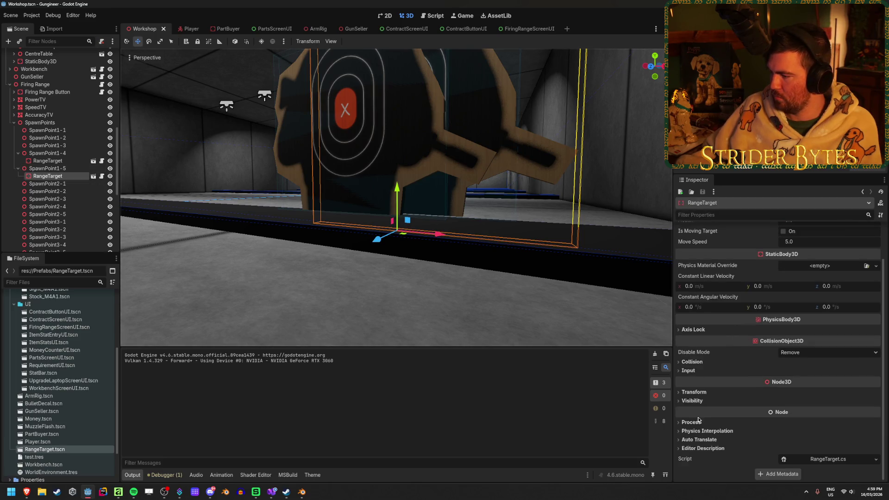
pyautogui.click(694, 392)
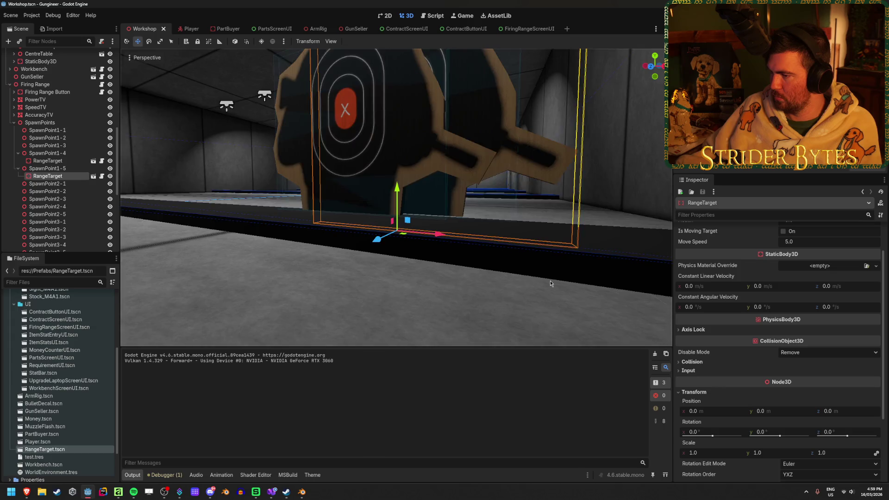
pyautogui.moveTo(550, 283); pyautogui.dragTo(522, 278)
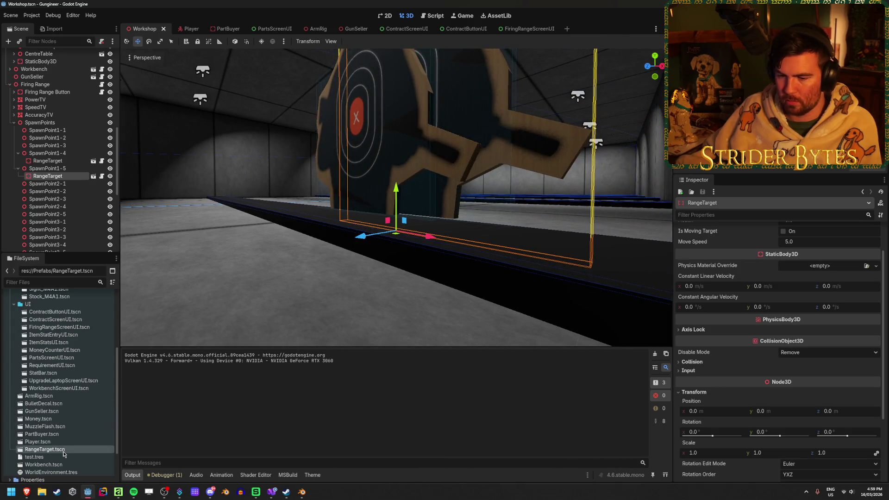
# Step: Open RangeTarget.tscn, compare its MeshInstance3D and root nodes, then return to Workshop
pyautogui.doubleClick(64, 451)
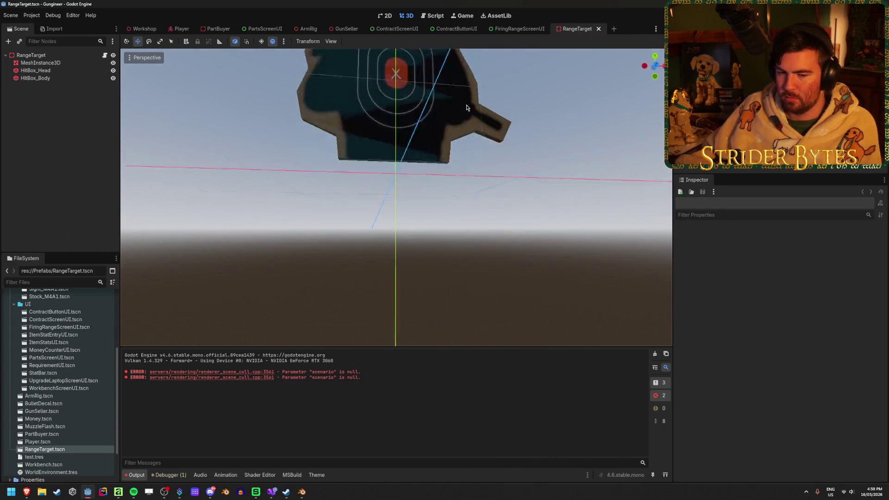
pyautogui.click(57, 64)
pyautogui.click(62, 56)
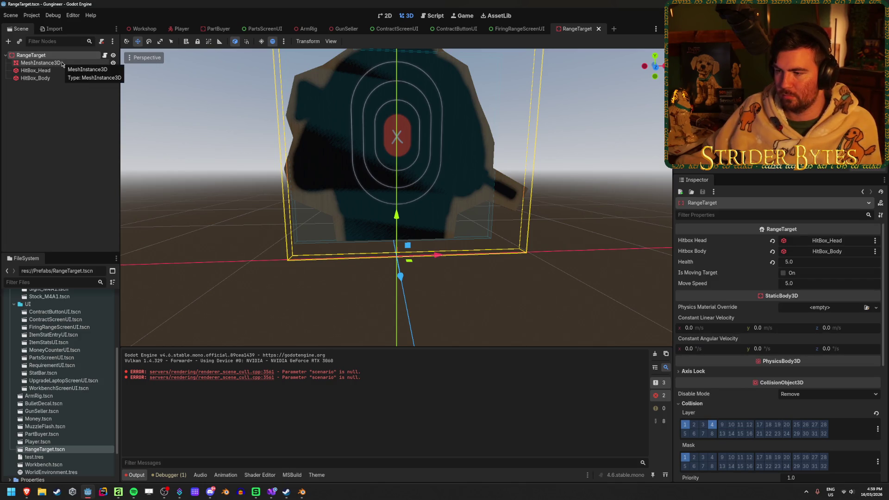
pyautogui.click(62, 63)
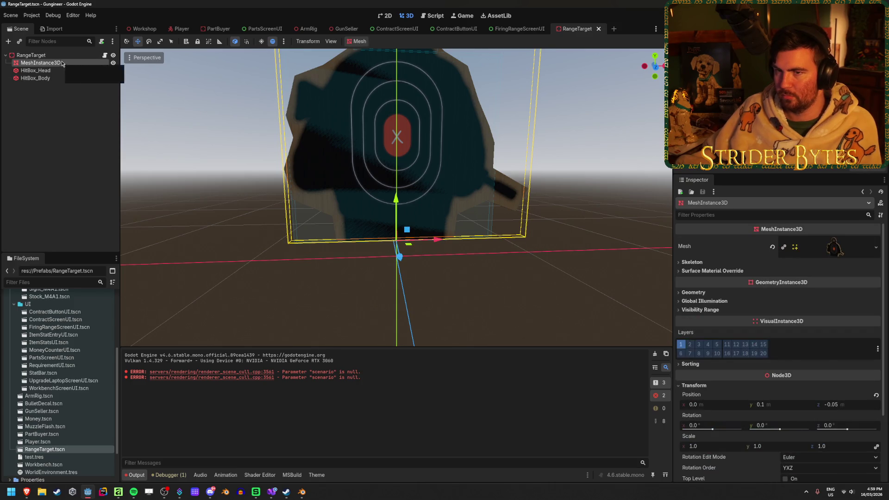
pyautogui.click(66, 57)
pyautogui.click(41, 63)
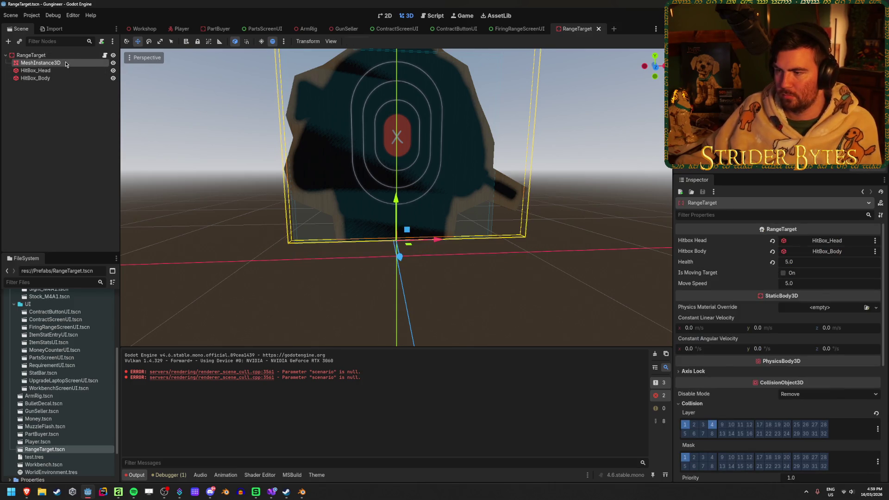
pyautogui.moveTo(471, 214)
pyautogui.mouseDown()
pyautogui.moveTo(399, 201)
pyautogui.moveTo(441, 218)
pyautogui.mouseUp()
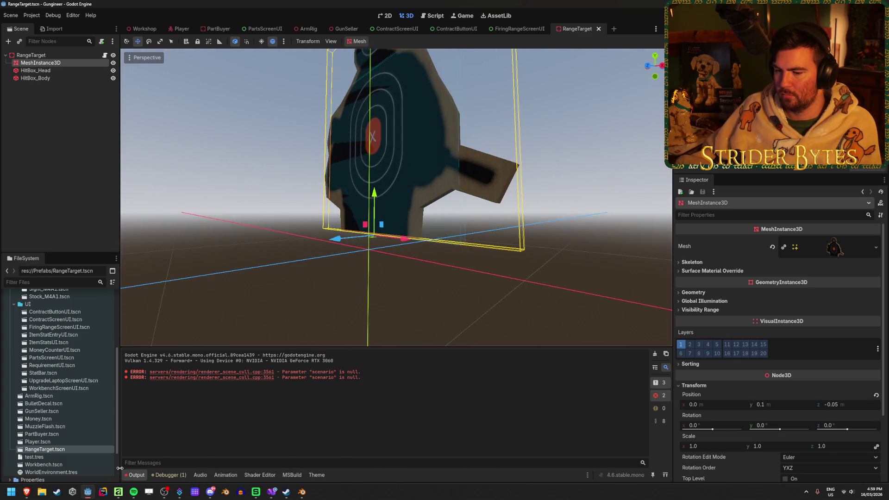
pyautogui.click(141, 29)
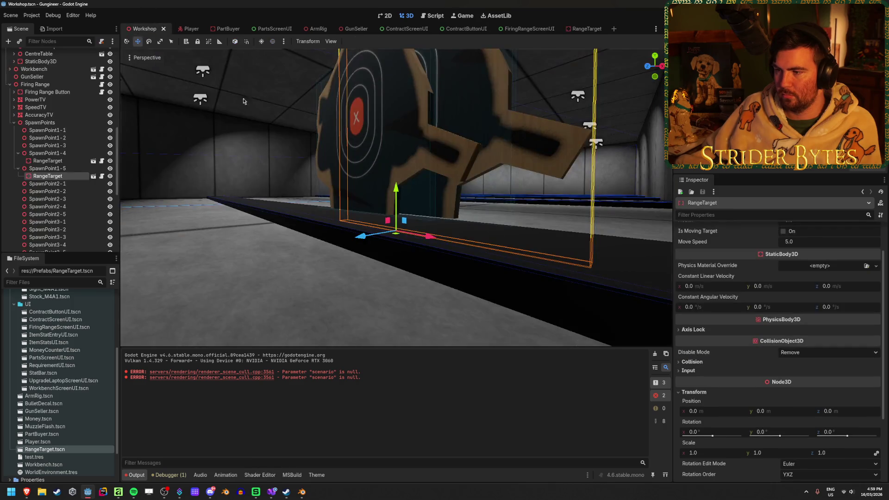
# Step: Set Wall6's CSGBox3D Size y to 0.2 m
pyautogui.moveTo(655, 65); pyautogui.dragTo(662, 69)
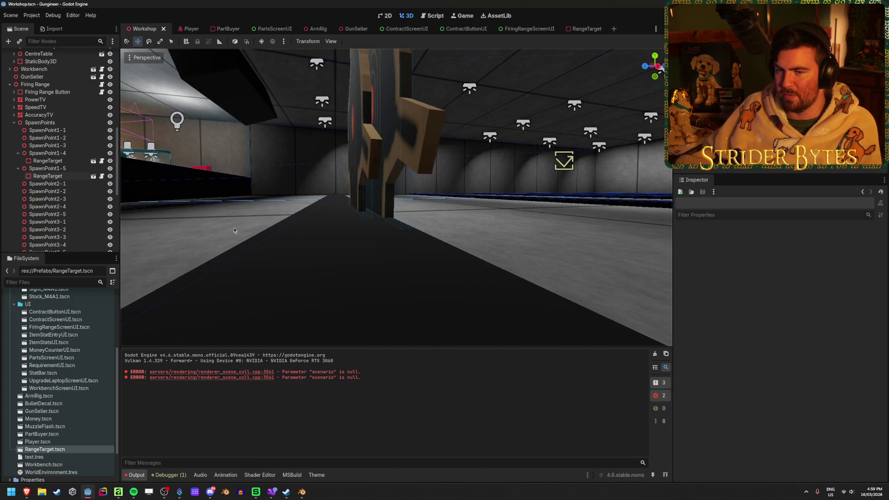
pyautogui.scroll(-5, 47, 174)
pyautogui.scroll(10, 47, 173)
pyautogui.click(42, 150)
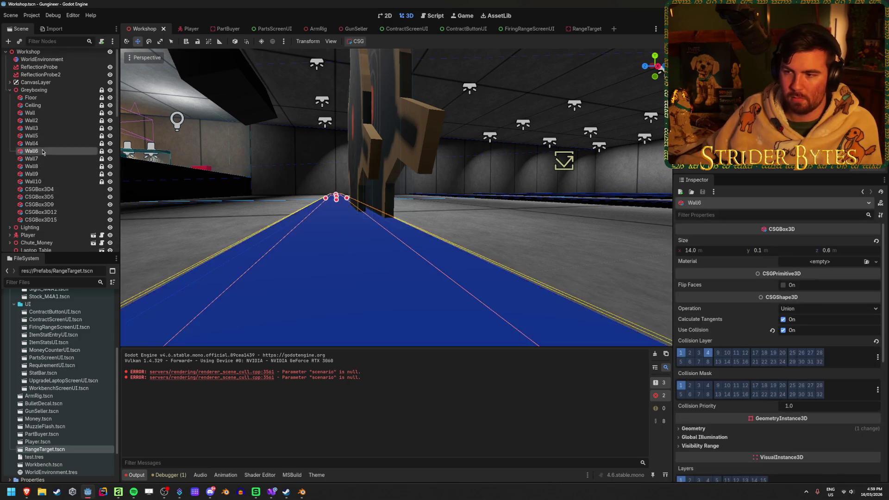
pyautogui.moveTo(301, 228); pyautogui.dragTo(122, 76)
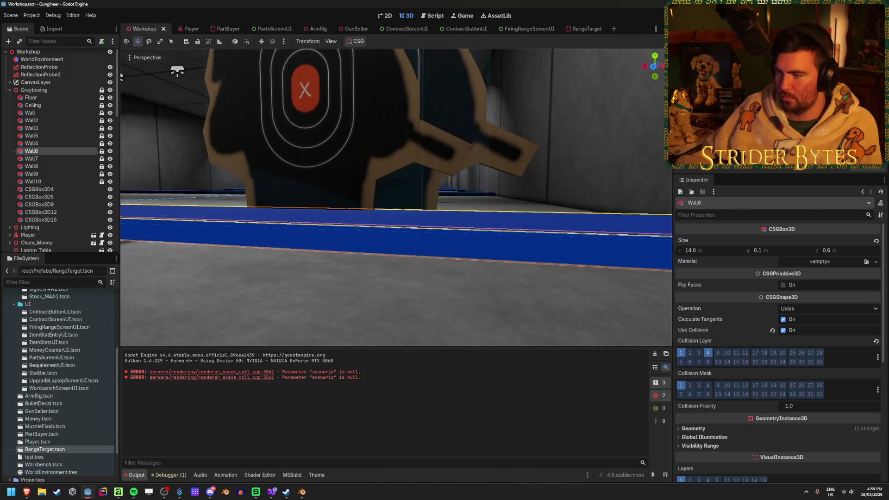
pyautogui.click(414, 265)
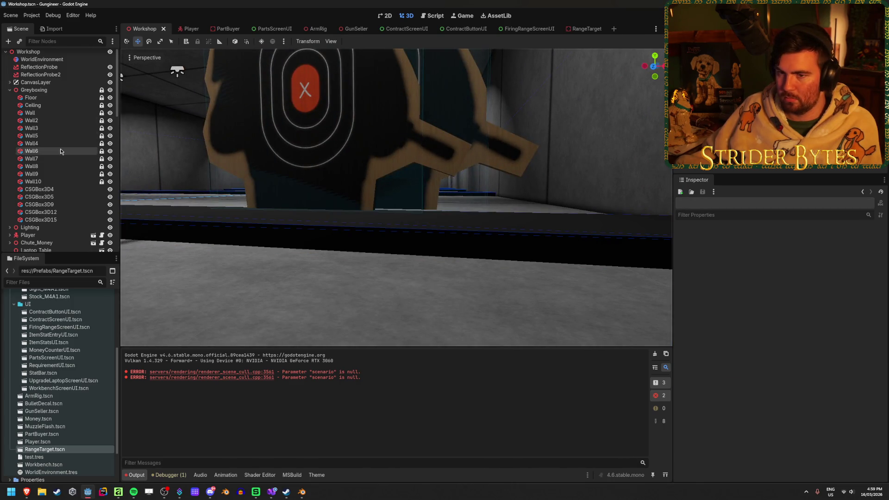
pyautogui.click(46, 151)
pyautogui.click(772, 249)
pyautogui.write('0.2')
pyautogui.press('Return')
pyautogui.click(357, 307)
# Step: Put Wall6's Size y back to 0.1 m and save the Workshop scene
pyautogui.press('a')
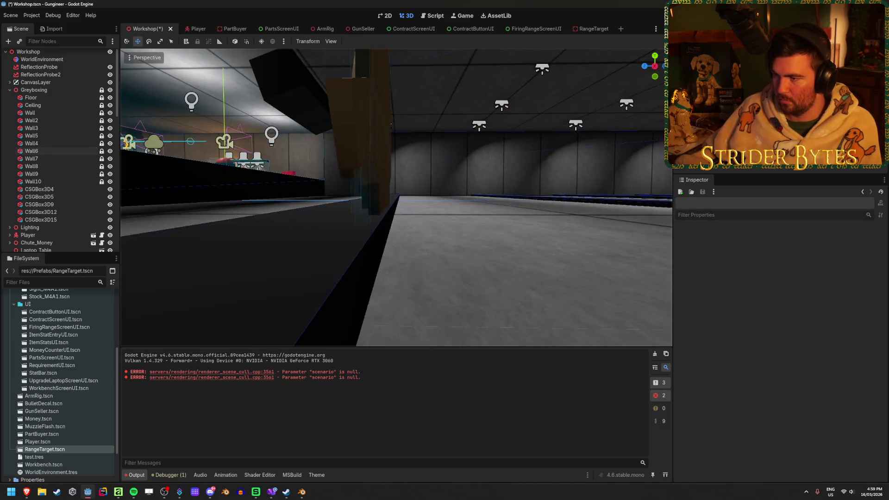
pyautogui.press('d')
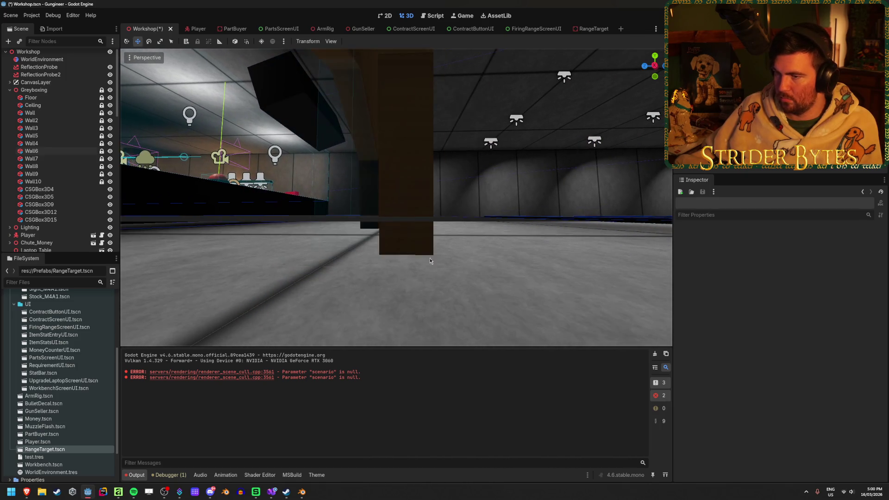
pyautogui.click(32, 151)
pyautogui.click(773, 254)
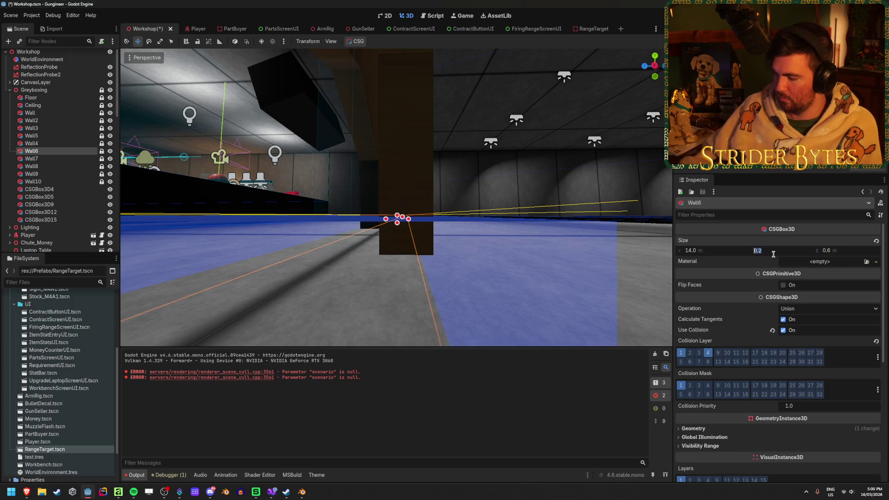
pyautogui.press('Return')
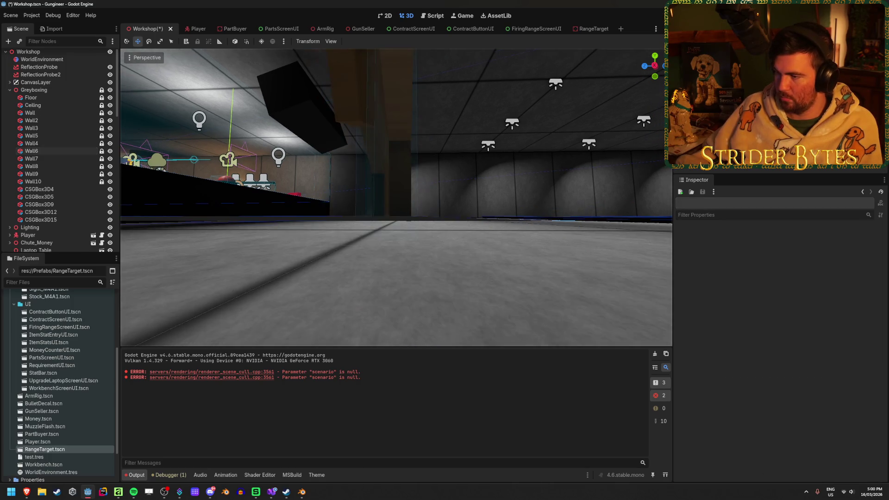
pyautogui.press('w')
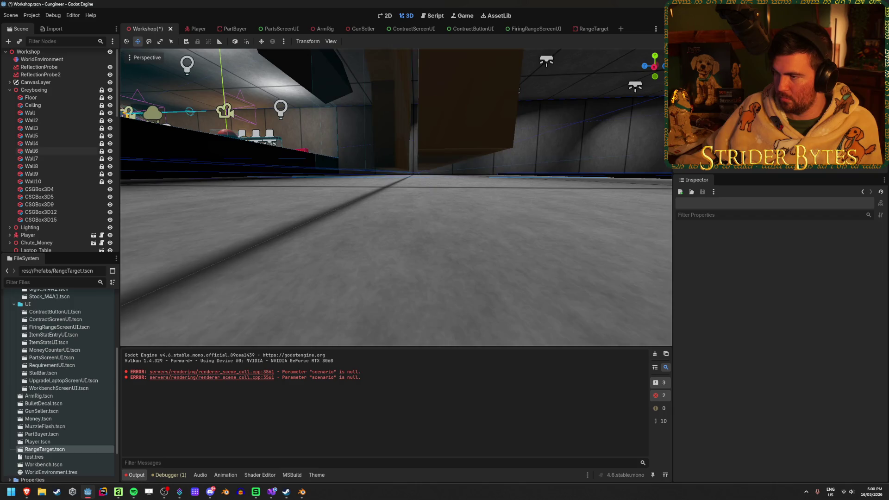
pyautogui.press('w')
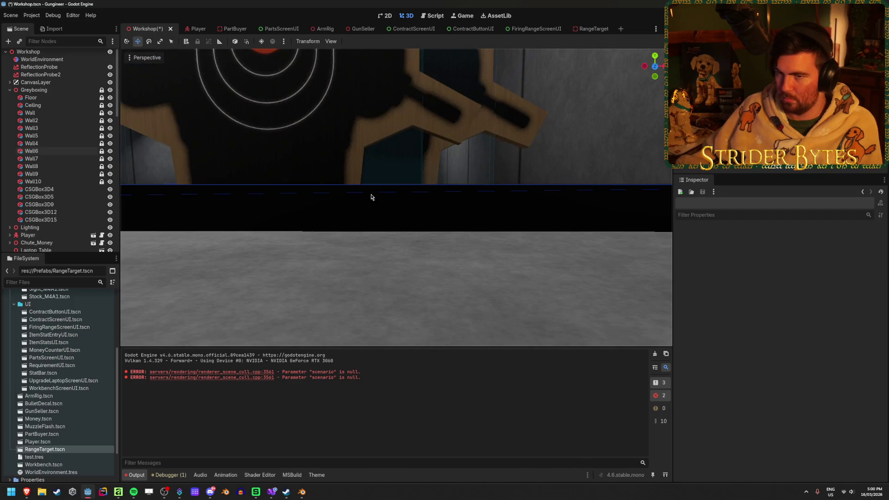
pyautogui.hotkey('ctrl', 's')
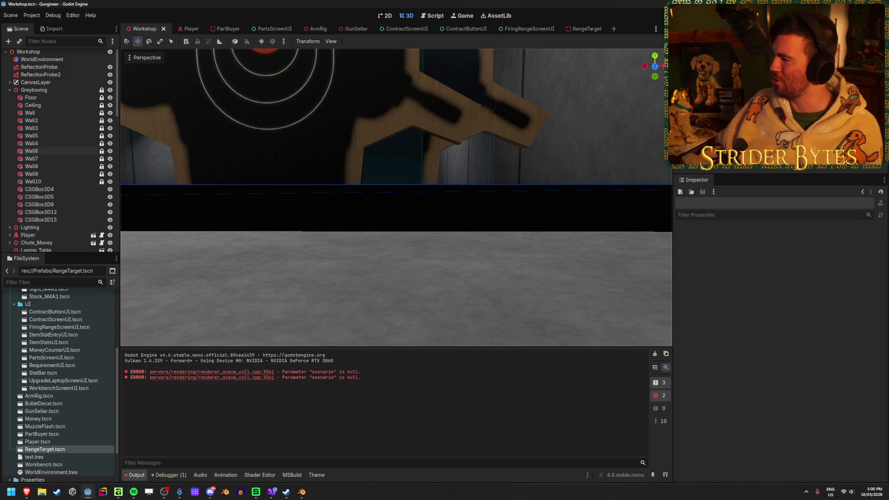
# Step: Look around the range in freelook and select the RangeTarget under SpawnPoint1-5
pyautogui.click(443, 295)
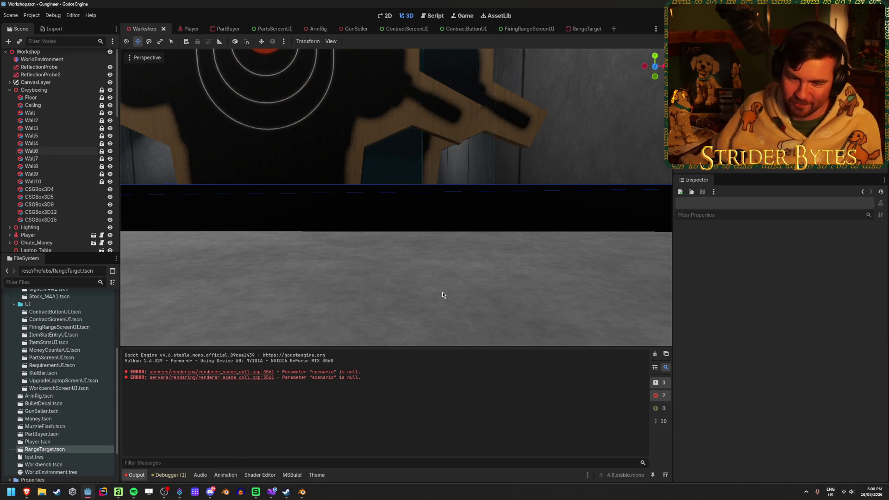
pyautogui.rightClick(438, 281)
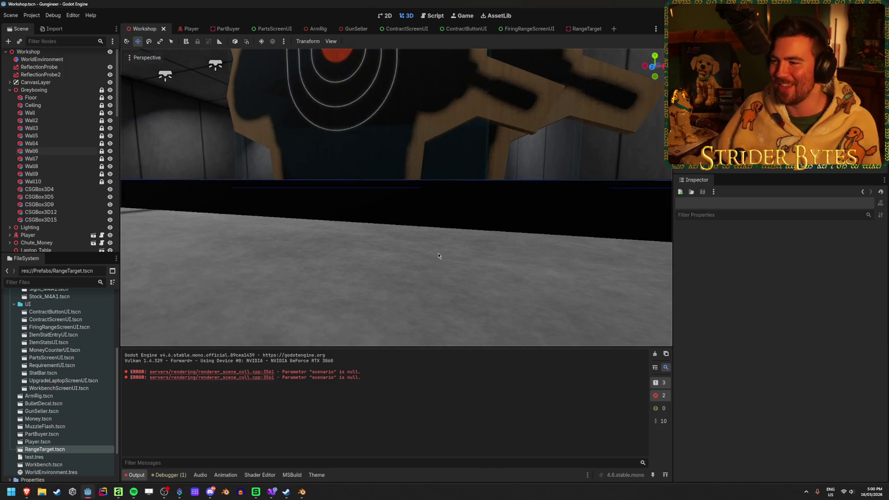
pyautogui.rightClick(438, 255)
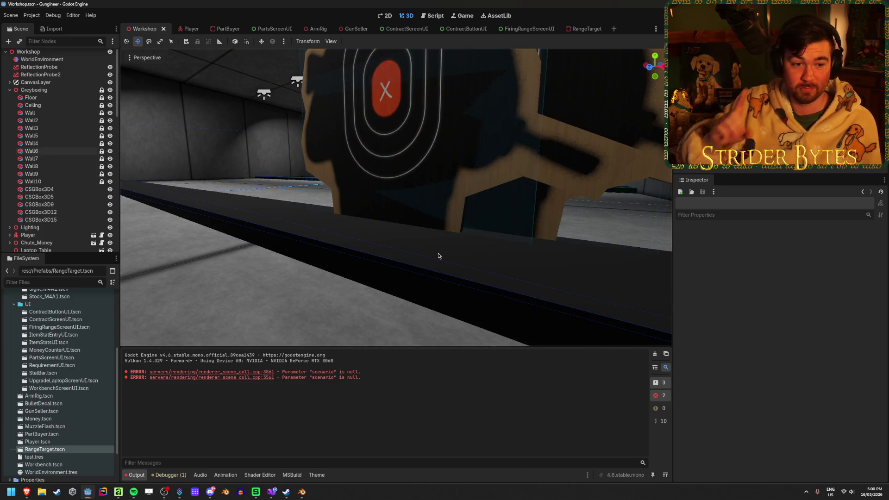
pyautogui.rightClick(301, 277)
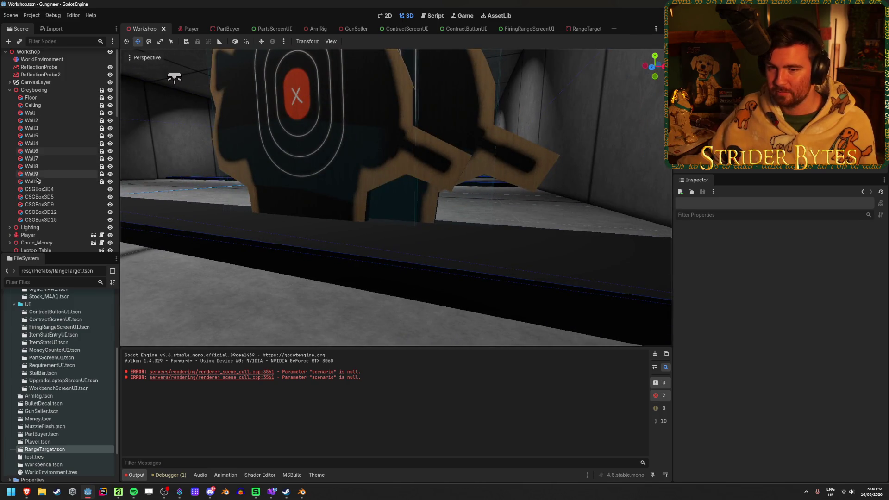
pyautogui.scroll(-10, 37, 181)
pyautogui.click(48, 172)
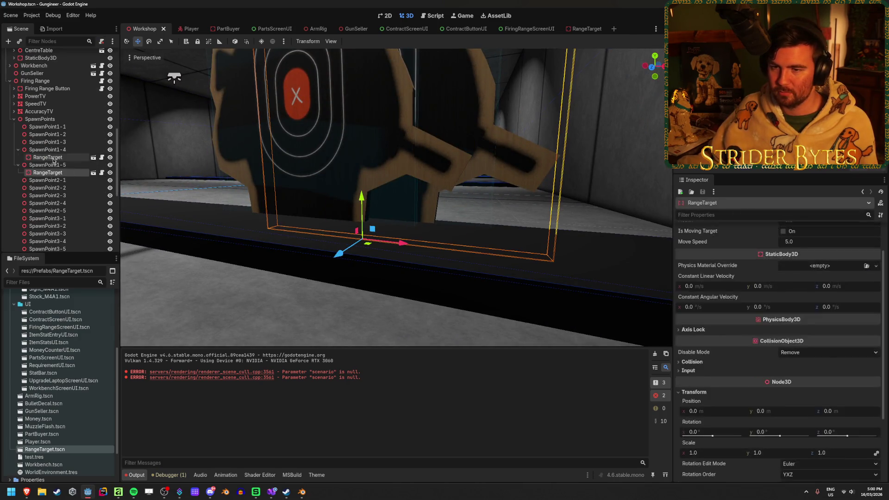
# Step: Delete the RangeTarget instances under SpawnPoint1-4 and SpawnPoint1-5 and save the scene
pyautogui.keyDown('ctrl'); pyautogui.click(48, 158); pyautogui.keyUp('ctrl')
pyautogui.press('Delete')
pyautogui.press('Return')
pyautogui.hotkey('ctrl', 's')
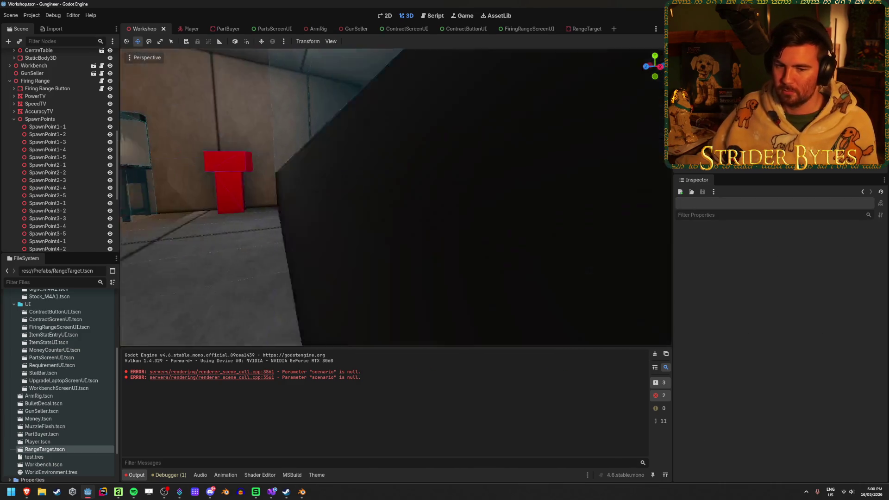
pyautogui.press('w')
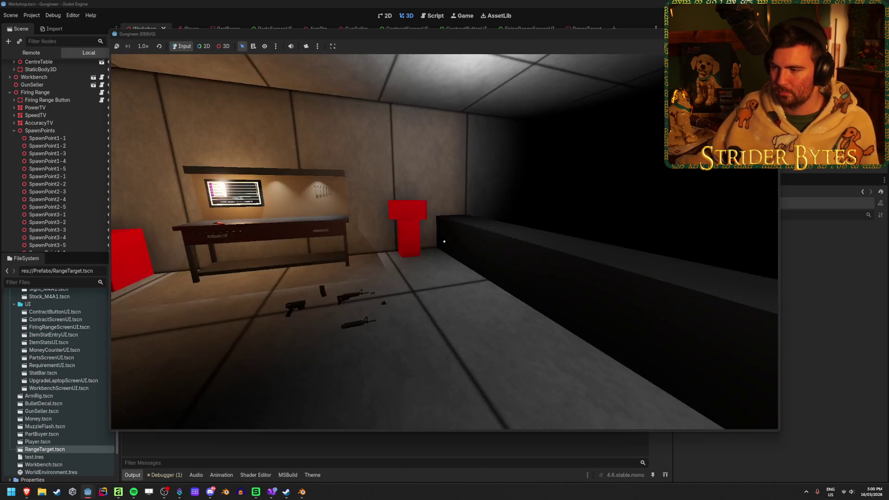
# Step: Test-play the game: pick up the gun, fire at the range target, then stop
pyautogui.press('w')
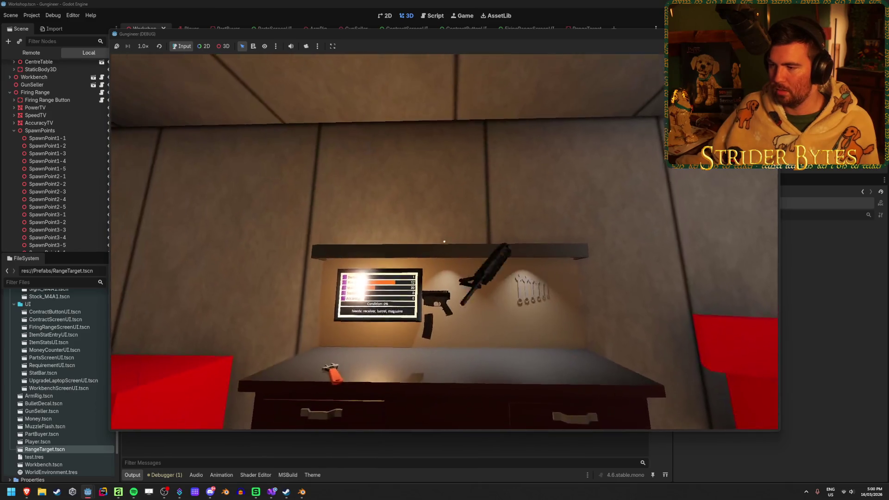
pyautogui.press('e')
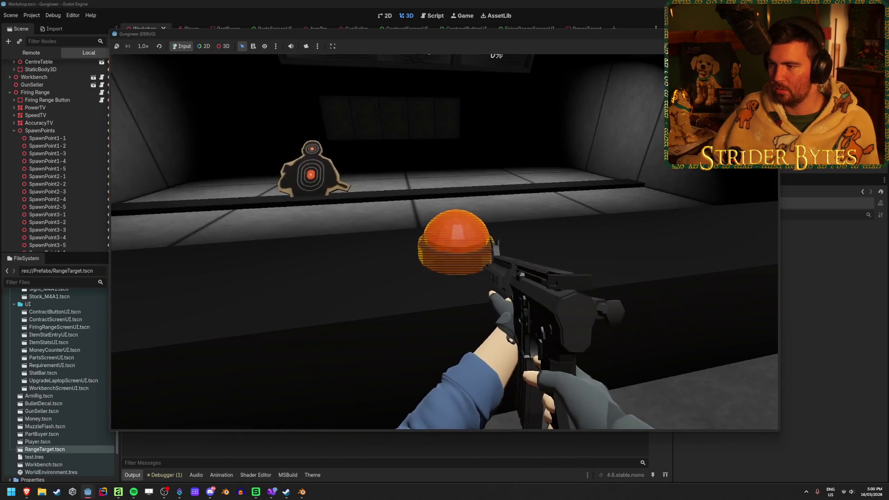
pyautogui.press('s')
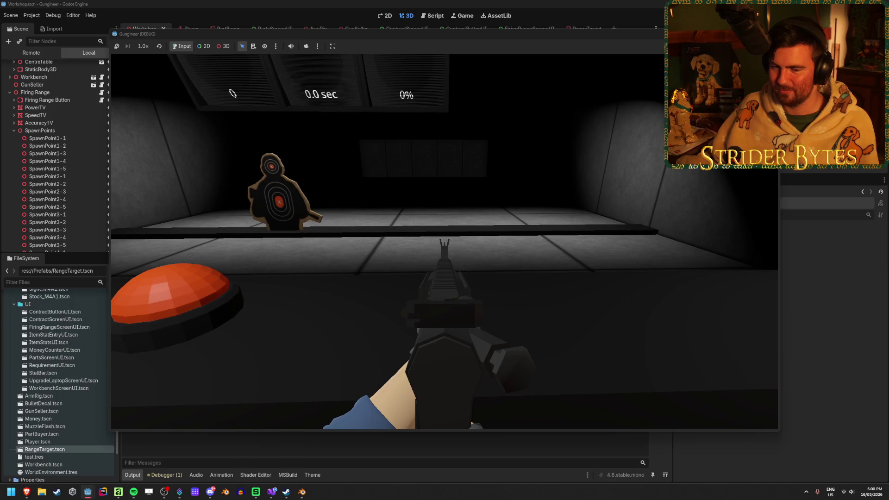
pyautogui.click(444, 240)
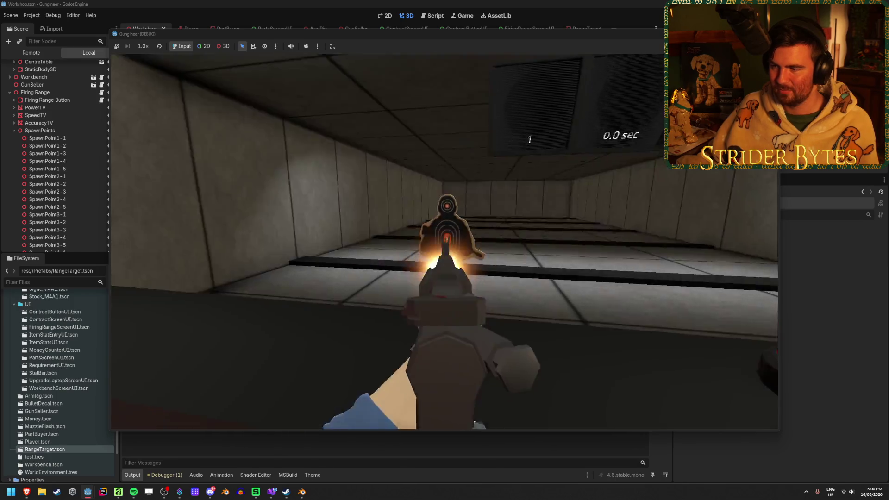
pyautogui.click(445, 241)
pyautogui.click(444, 241)
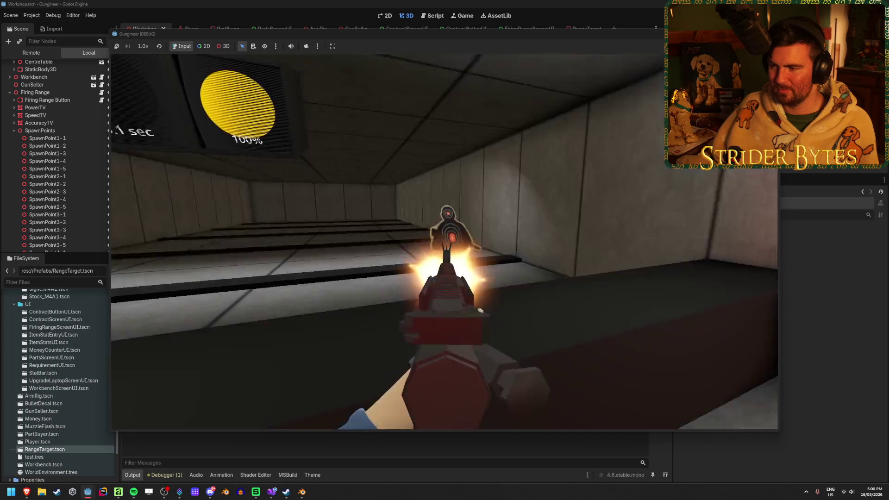
pyautogui.click(444, 241)
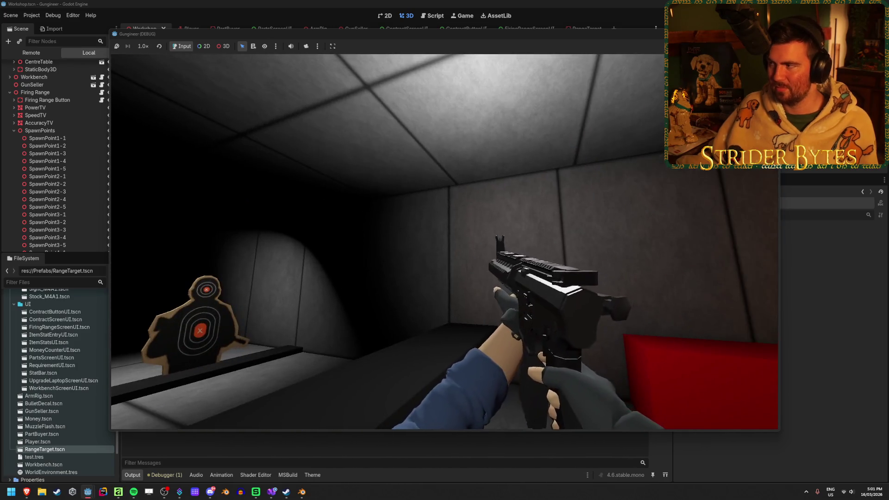
pyautogui.press('F8')
# Step: Duplicate the Wall6 floor strip with Ctrl+D to create Wall11
pyautogui.moveTo(458, 251); pyautogui.dragTo(462, 283)
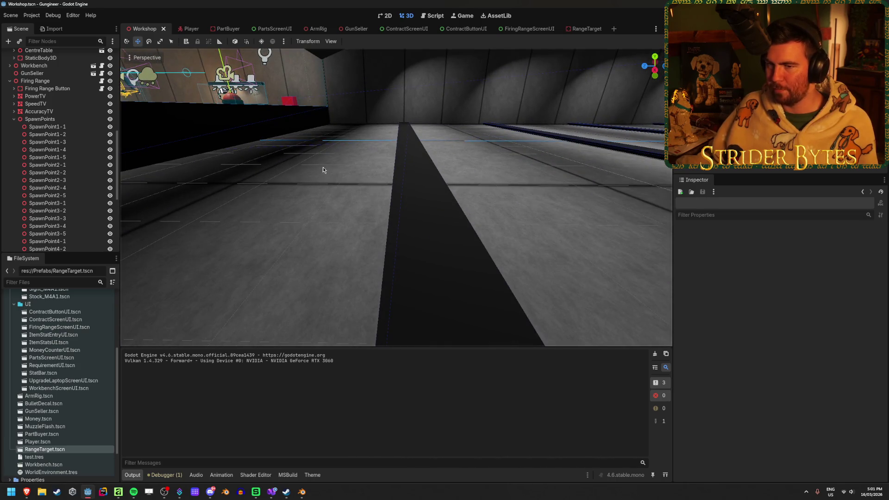
pyautogui.scroll(-5, 65, 172)
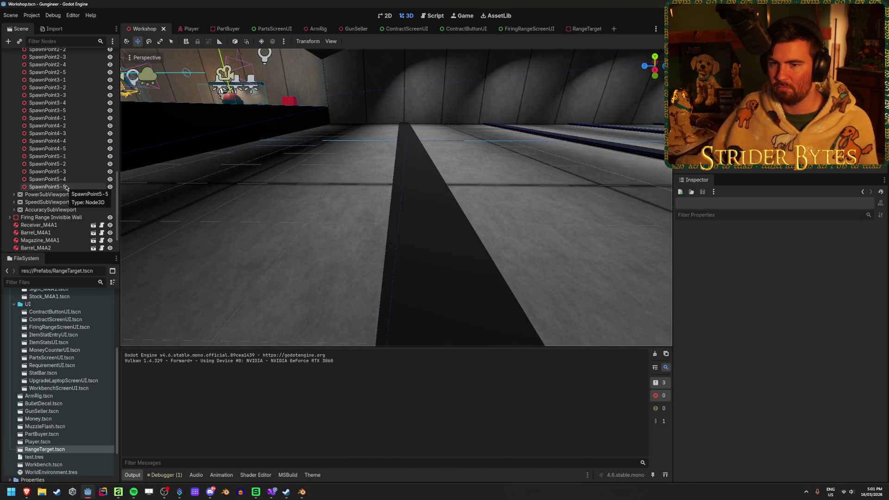
pyautogui.scroll(15, 67, 183)
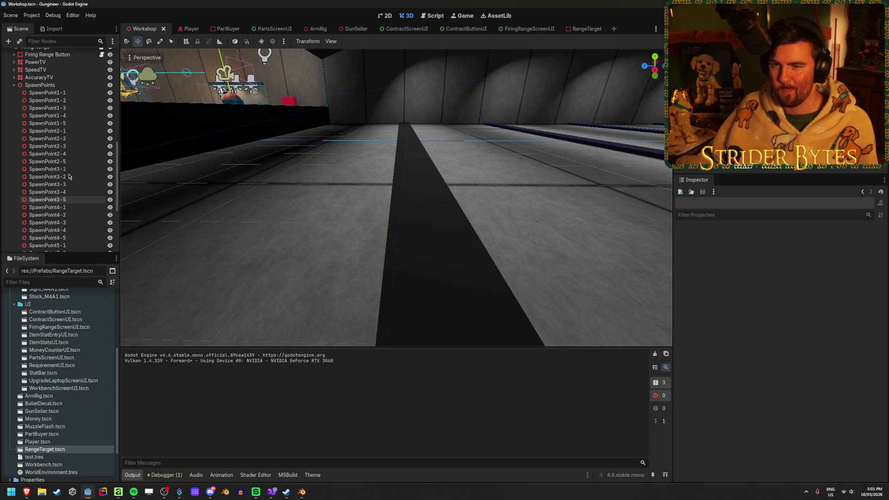
pyautogui.click(48, 154)
pyautogui.hotkey('ctrl', 'd')
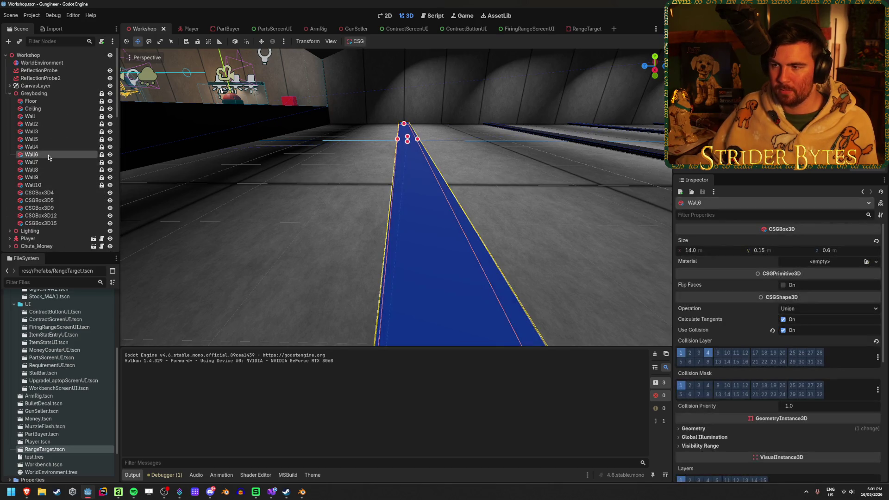
# Step: Set Wall11's CSGBox3D Size z and y both to 0.1 m
pyautogui.click(59, 156)
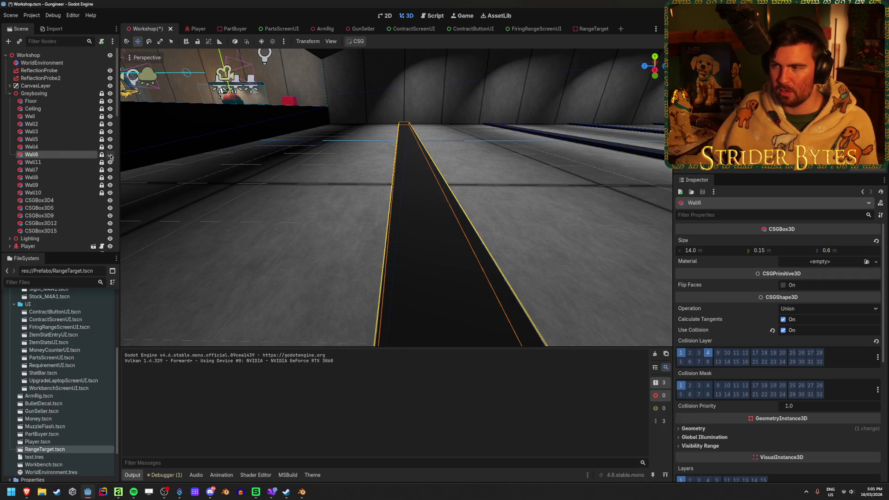
pyautogui.click(60, 163)
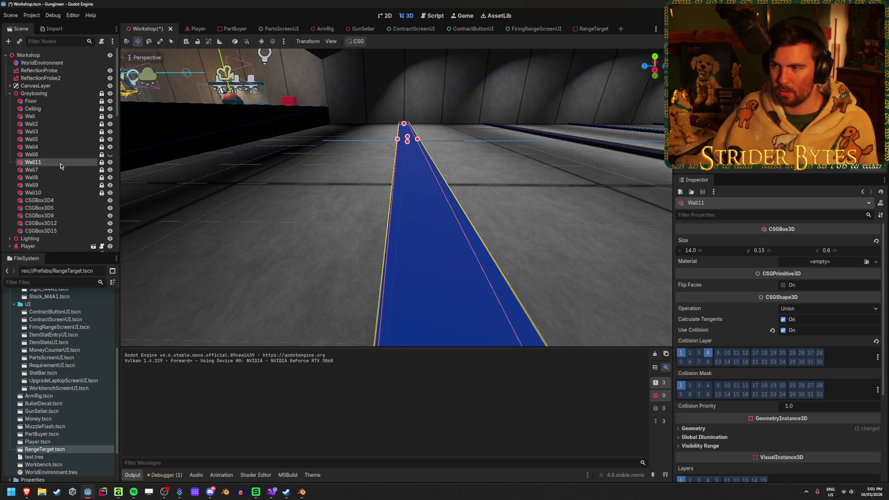
pyautogui.click(849, 252)
pyautogui.press('Tab')
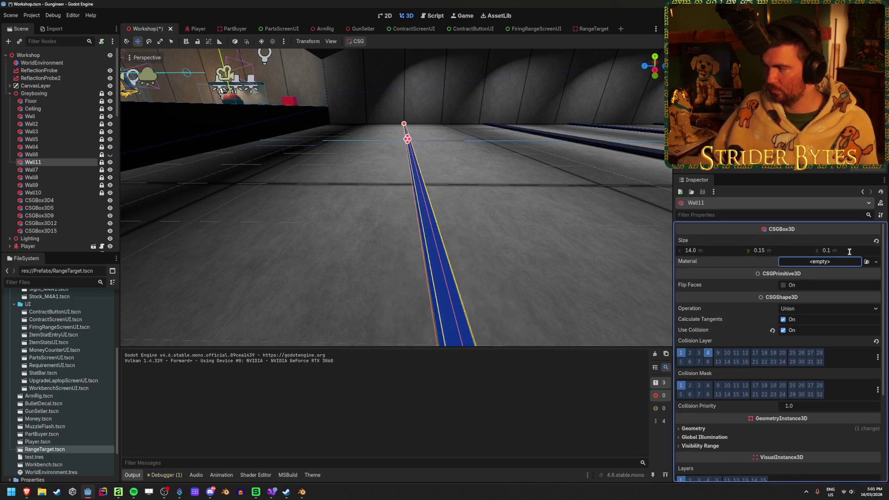
pyautogui.click(784, 250)
pyautogui.write('0.1')
pyautogui.press('Return')
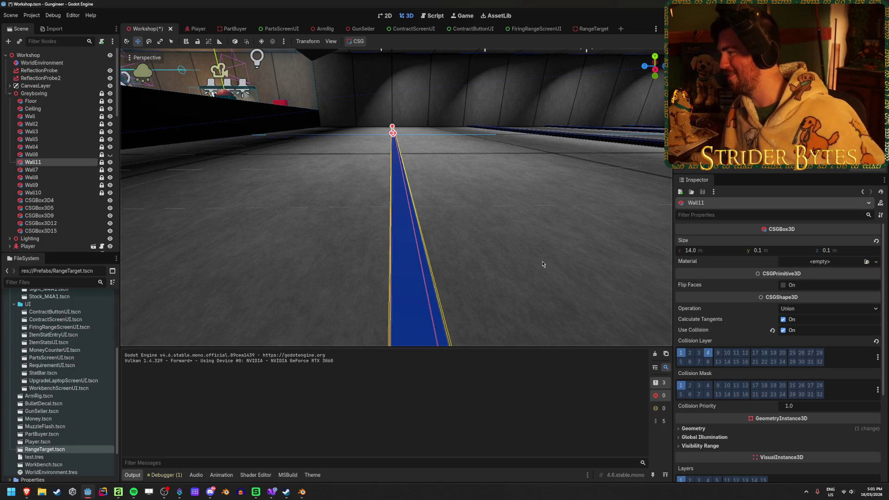
pyautogui.click(524, 246)
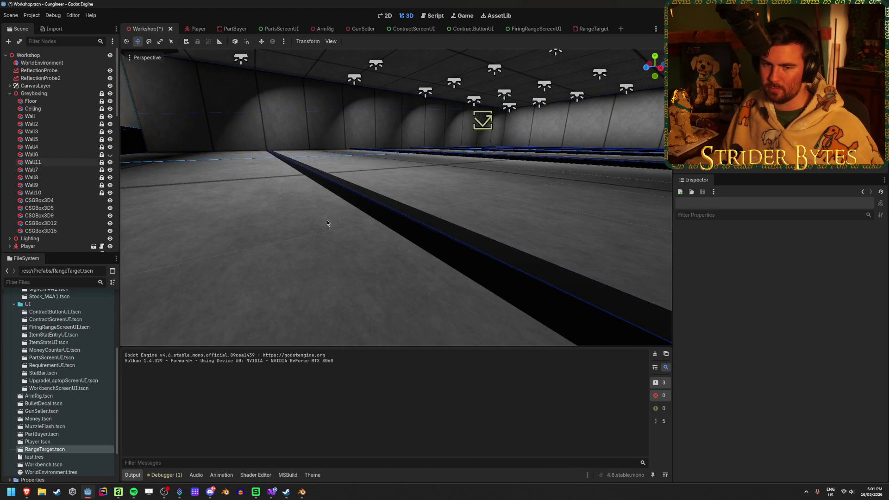
# Step: Narrow Wall11's Size z to 0.05 m and save the Workshop scene
pyautogui.click(415, 213)
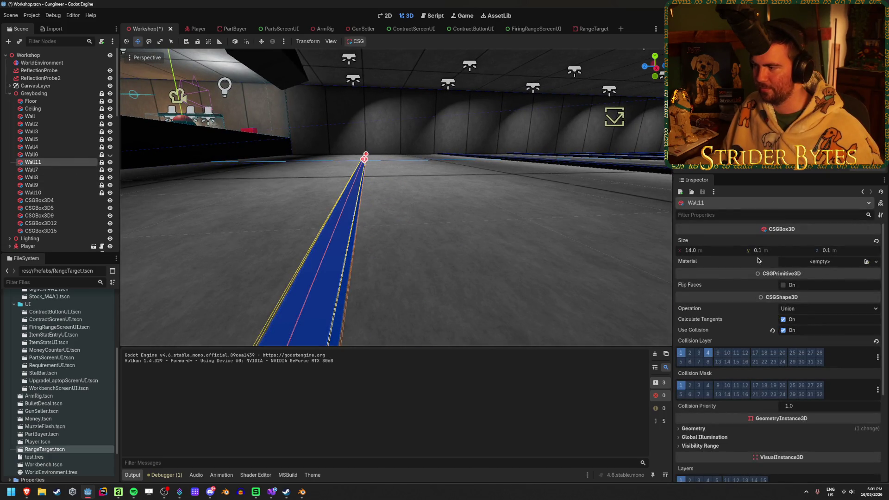
pyautogui.click(845, 251)
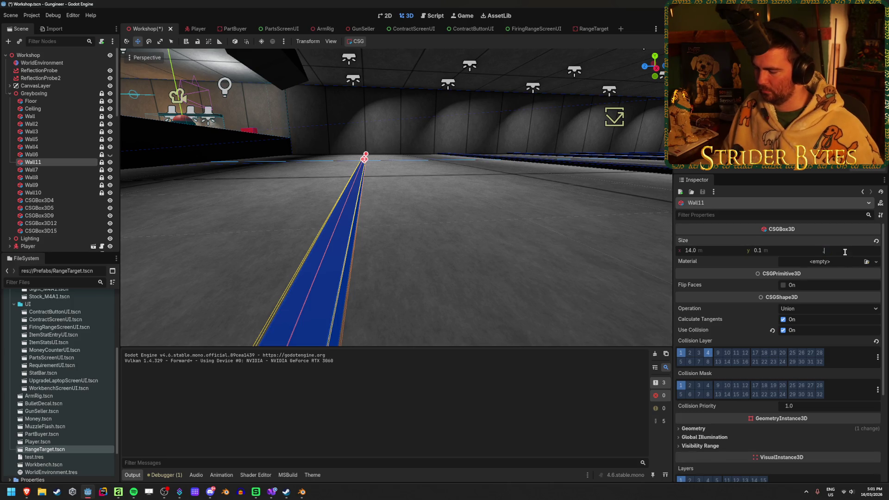
pyautogui.write('0.05')
pyautogui.press('Return')
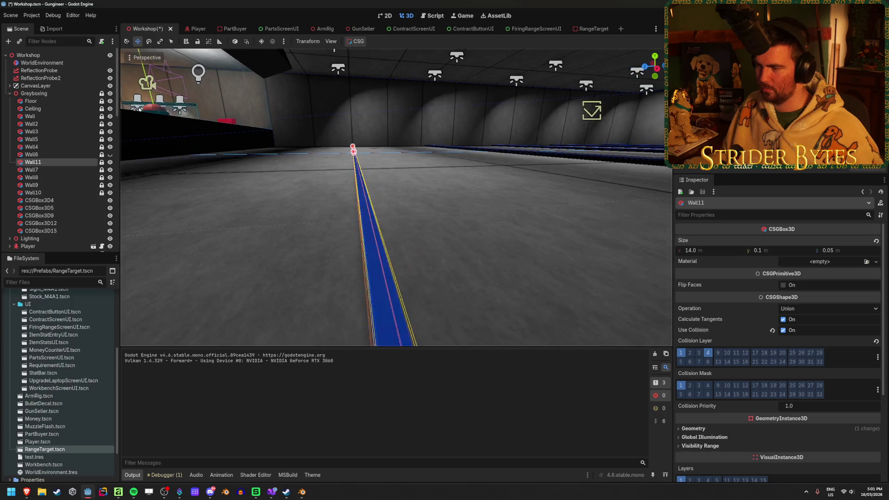
pyautogui.hotkey('ctrl', 's')
pyautogui.click(298, 228)
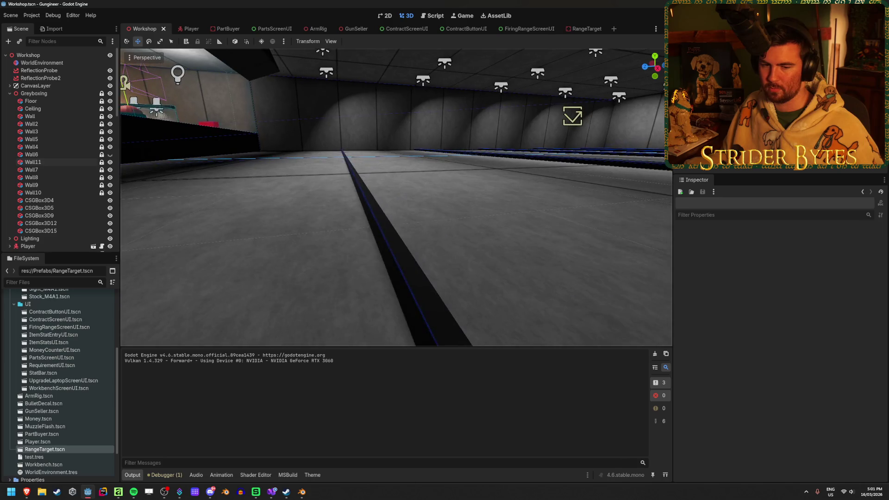
pyautogui.click(26, 162)
# Step: Duplicate the divider into Wall12 at Position z -4.9 and Wall13 at -4.8
pyautogui.hotkey('ctrl', 'd')
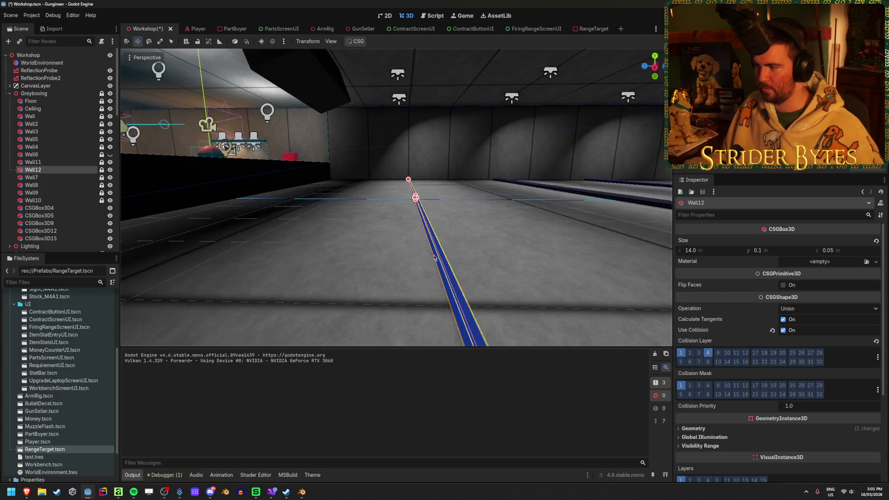
pyautogui.scroll(-5, 744, 332)
pyautogui.click(693, 392)
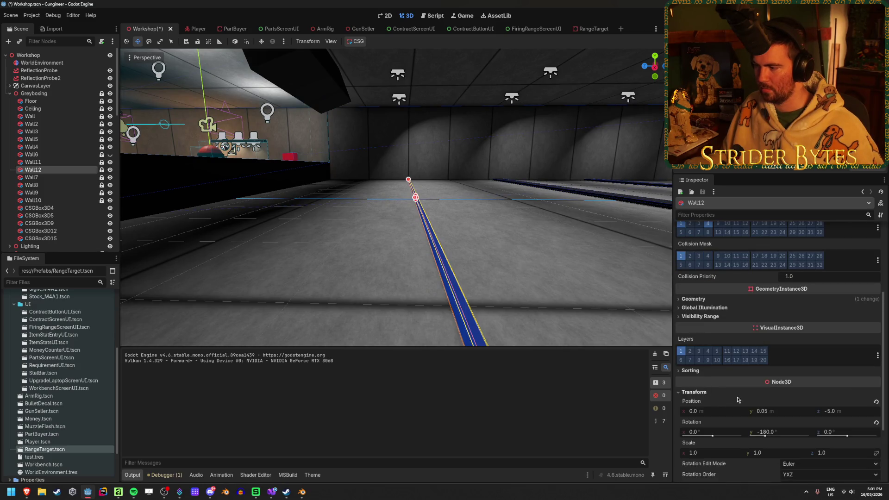
pyautogui.click(837, 412)
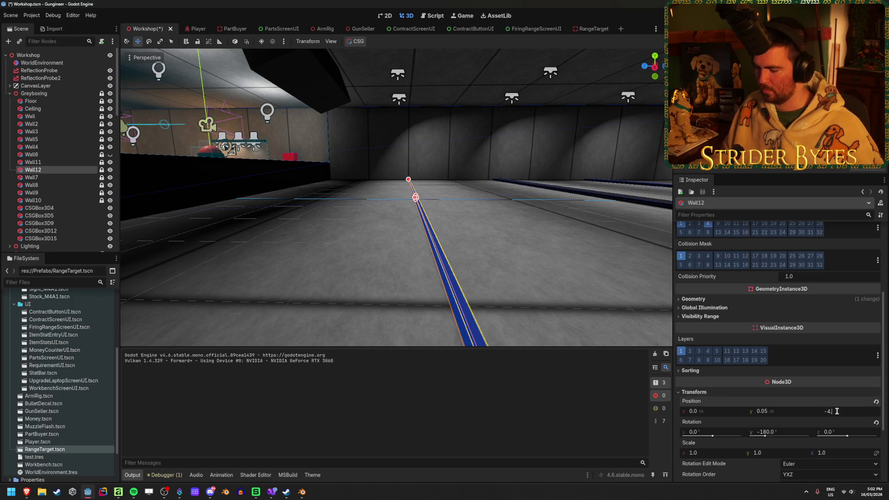
pyautogui.write('.9')
pyautogui.press('Return')
pyautogui.click(517, 293)
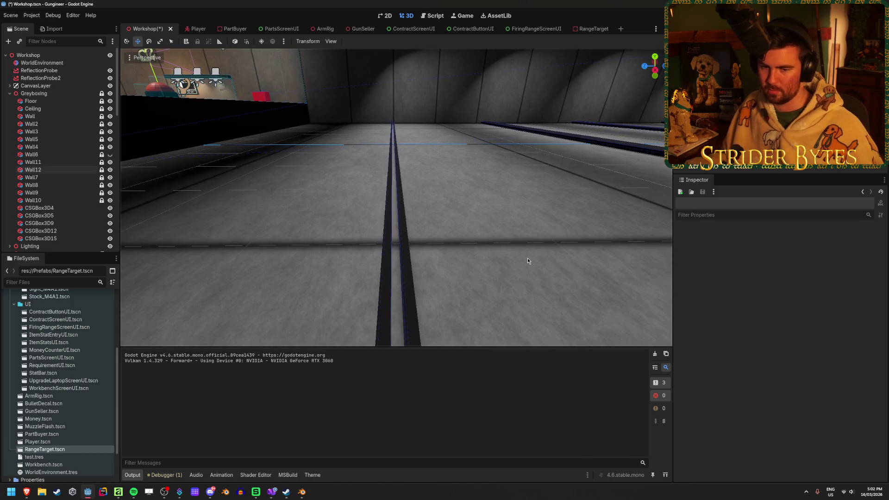
pyautogui.click(57, 169)
pyautogui.hotkey('ctrl', 'd')
pyautogui.scroll(-4, 796, 324)
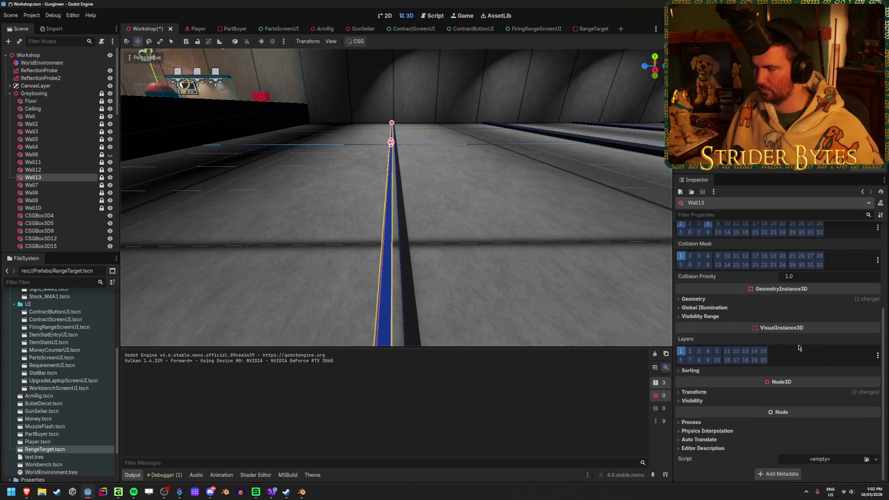
pyautogui.click(707, 393)
pyautogui.click(859, 415)
pyautogui.write('-4.8')
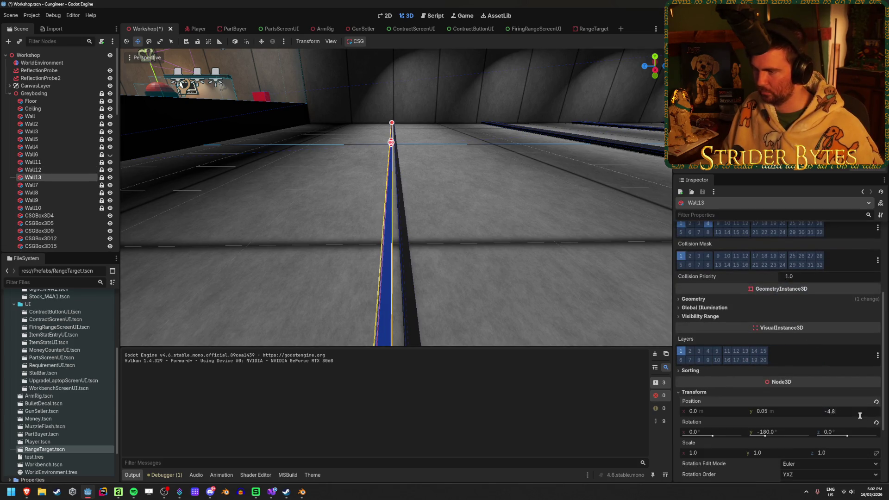
pyautogui.press('Return')
# Step: Add Wall14 at Position z -5.1 and Wall15 at -5.2, then save the scene
pyautogui.hotkey('ctrl', 'd')
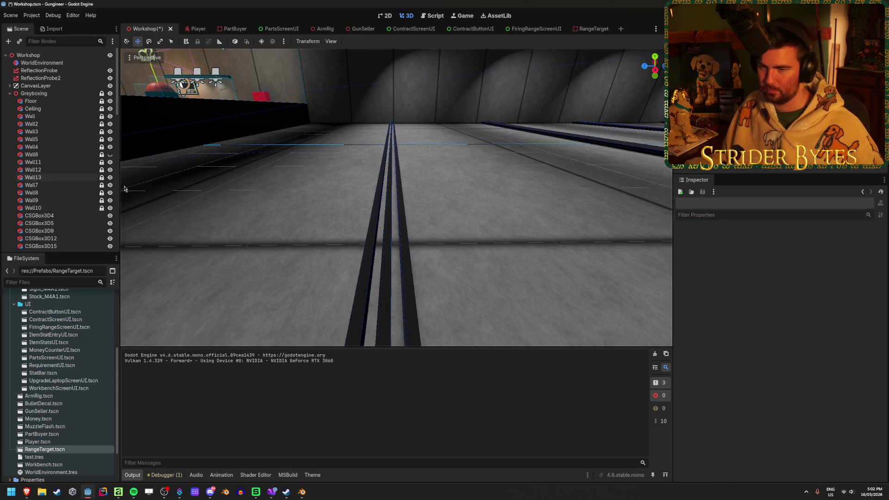
pyautogui.scroll(-5, 810, 370)
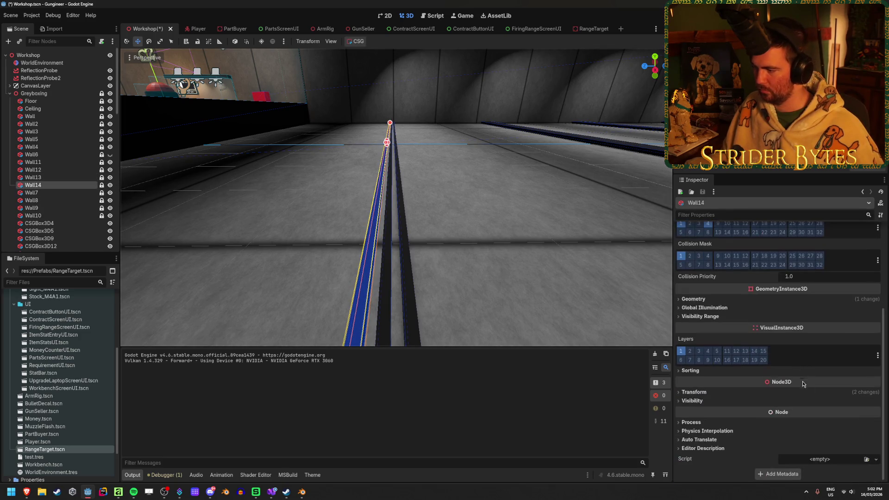
pyautogui.click(729, 395)
pyautogui.click(857, 410)
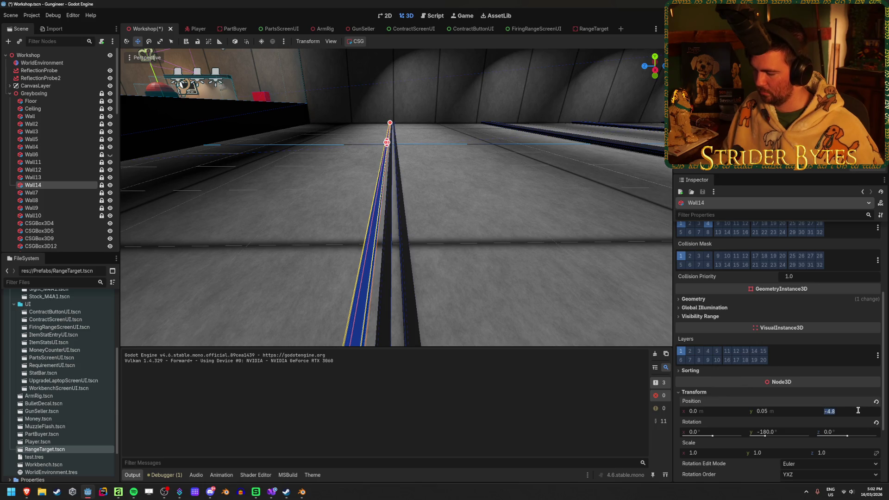
pyautogui.write('.1')
pyautogui.press('Return')
pyautogui.hotkey('ctrl', 'd')
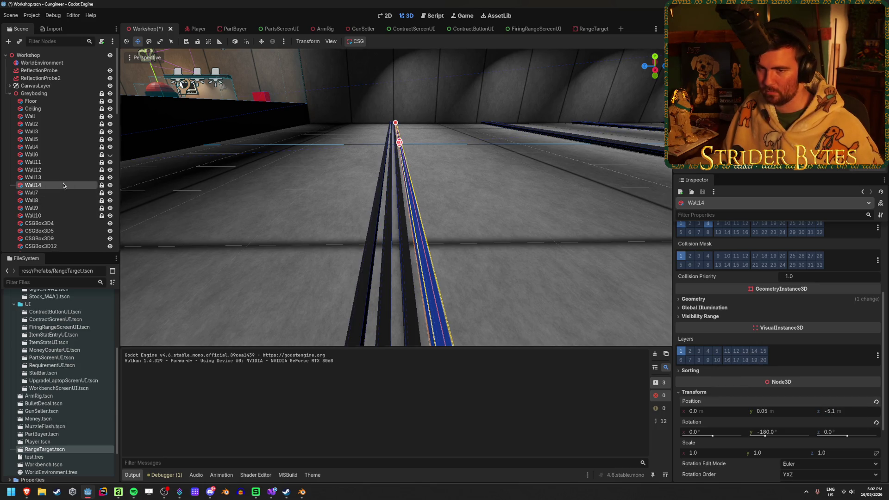
pyautogui.scroll(-5, 782, 334)
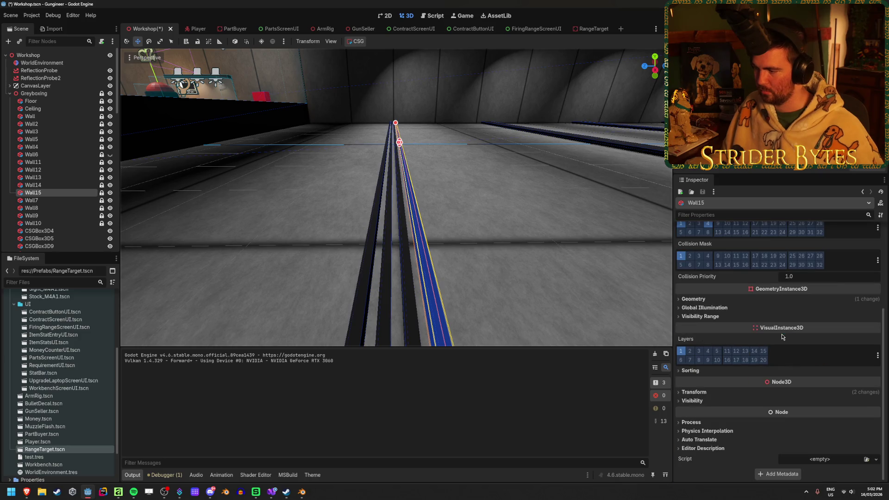
pyautogui.click(712, 394)
pyautogui.click(852, 411)
pyautogui.write('.2')
pyautogui.press('Return')
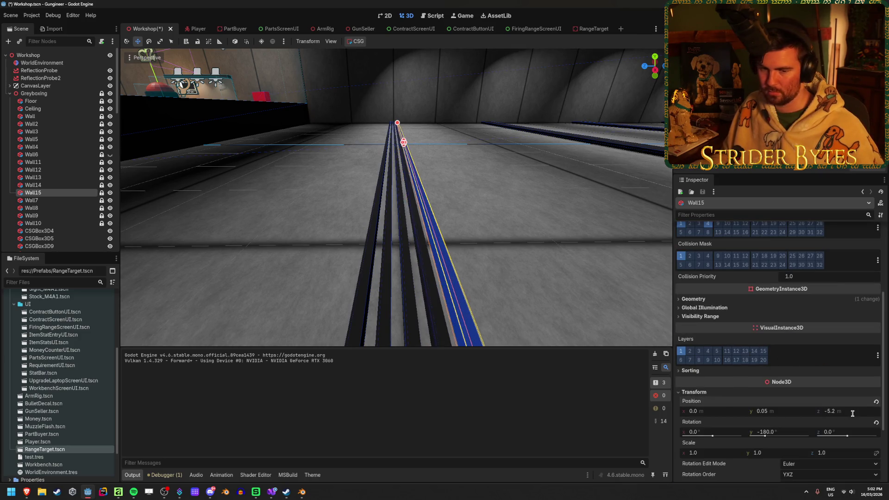
pyautogui.click(396, 277)
pyautogui.hotkey('ctrl', 's')
pyautogui.scroll(2, 395, 199)
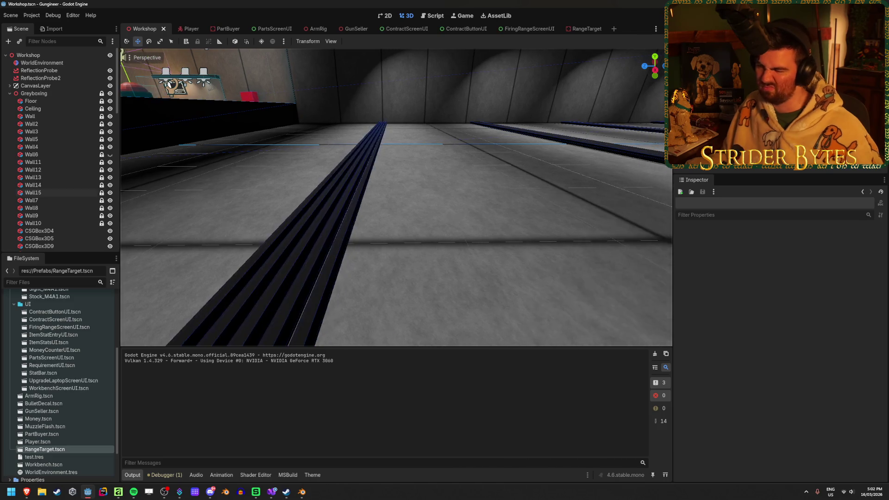
pyautogui.scroll(-10, 396, 199)
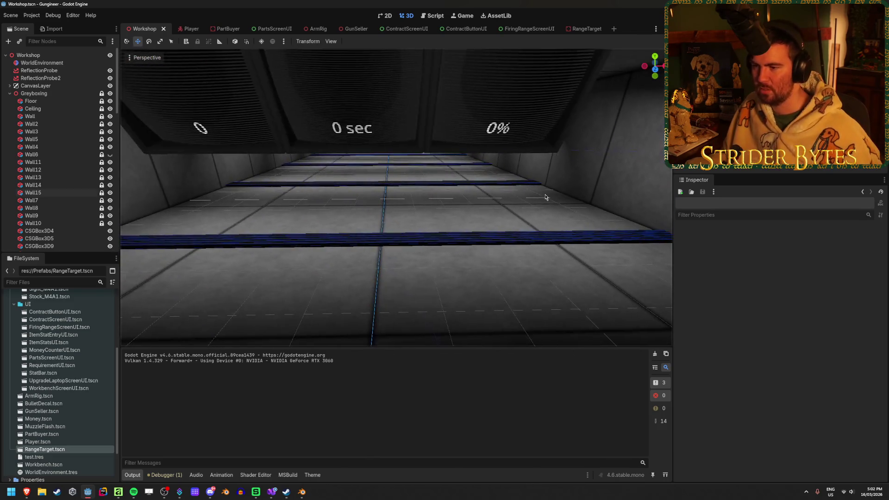
# Step: Run the game and walk to the orange button to start a firing range round
pyautogui.press('F5')
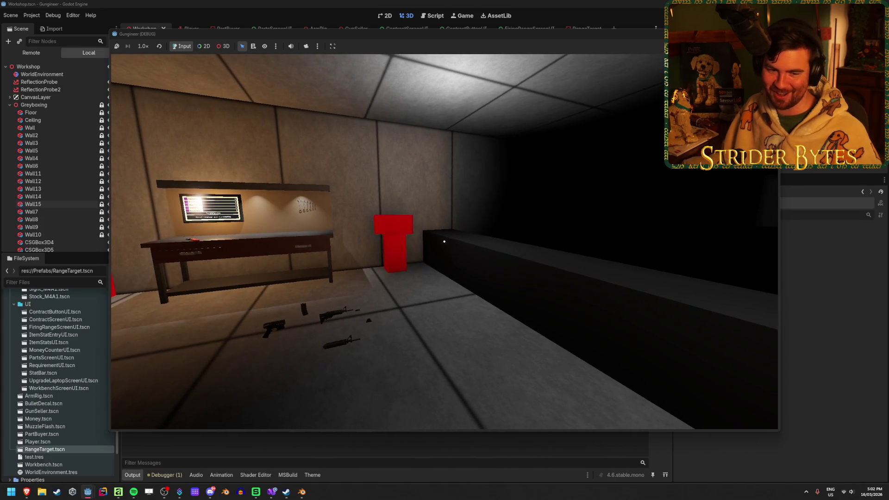
pyautogui.press('w')
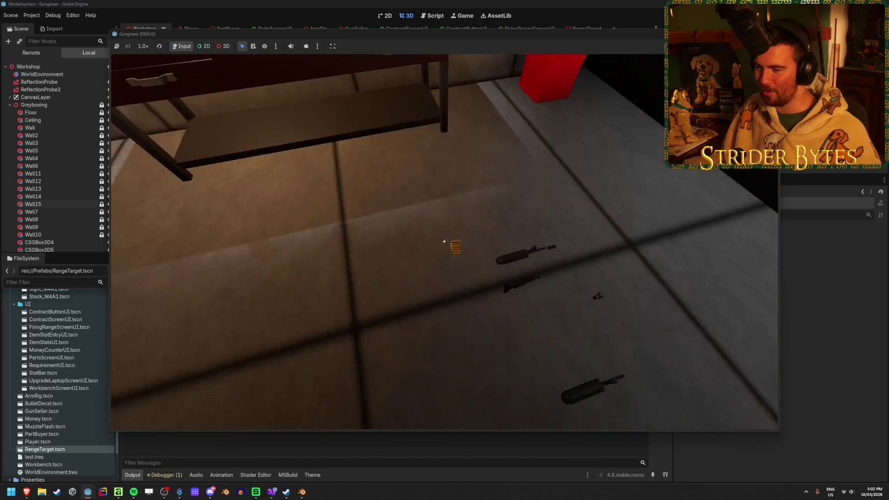
pyautogui.scroll(-2, 444, 242)
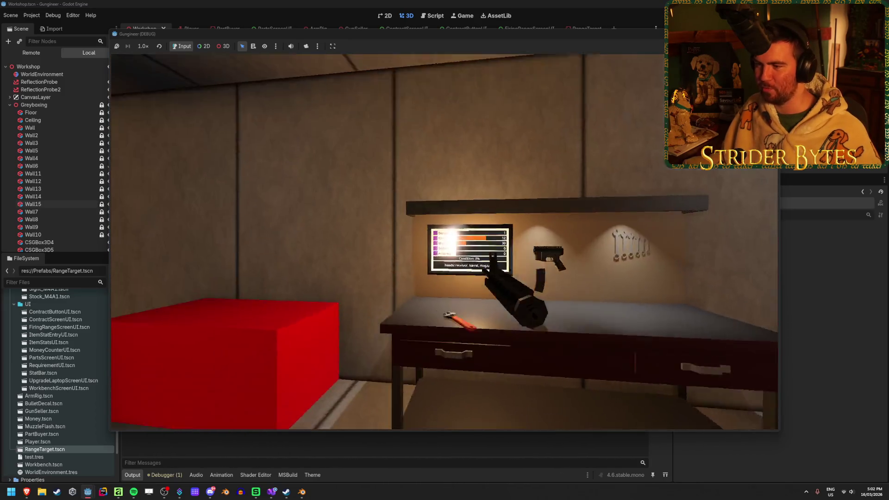
pyautogui.press('w')
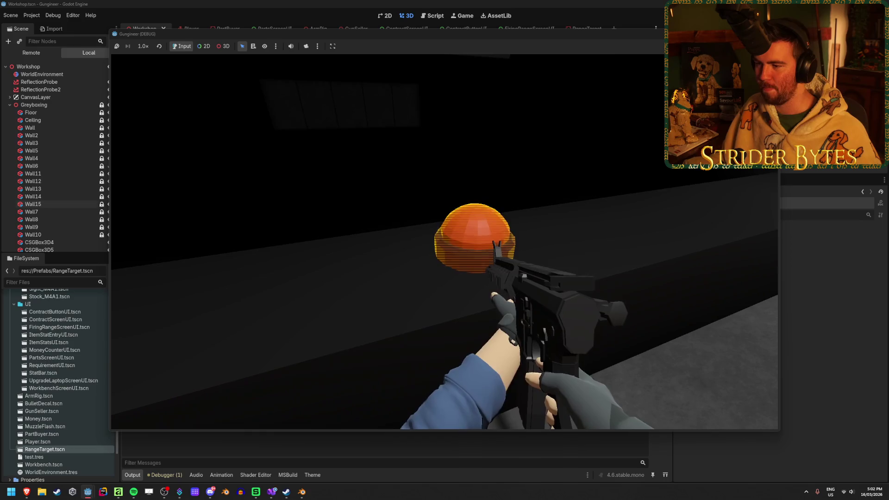
pyautogui.press('e')
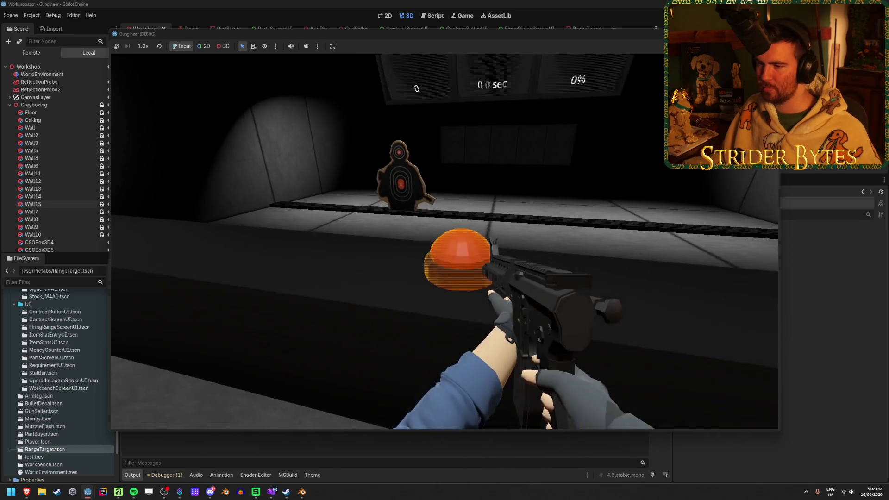
# Step: Aim down sights and fire several bursts at the range target
pyautogui.rightClick(444, 242)
pyautogui.click(444, 241)
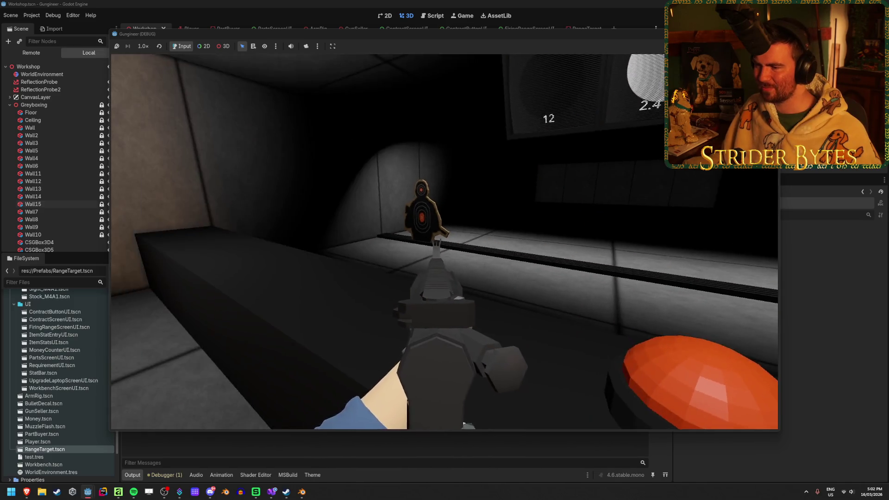
pyautogui.click(445, 241)
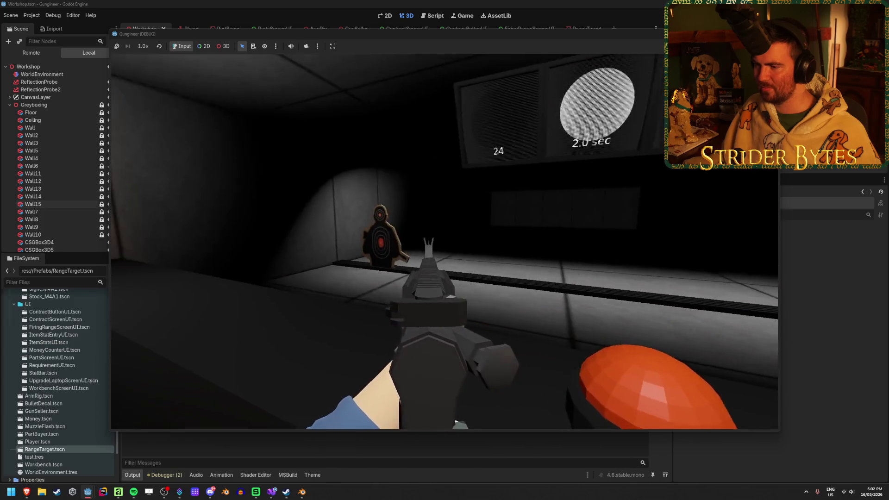
pyautogui.click(456, 422)
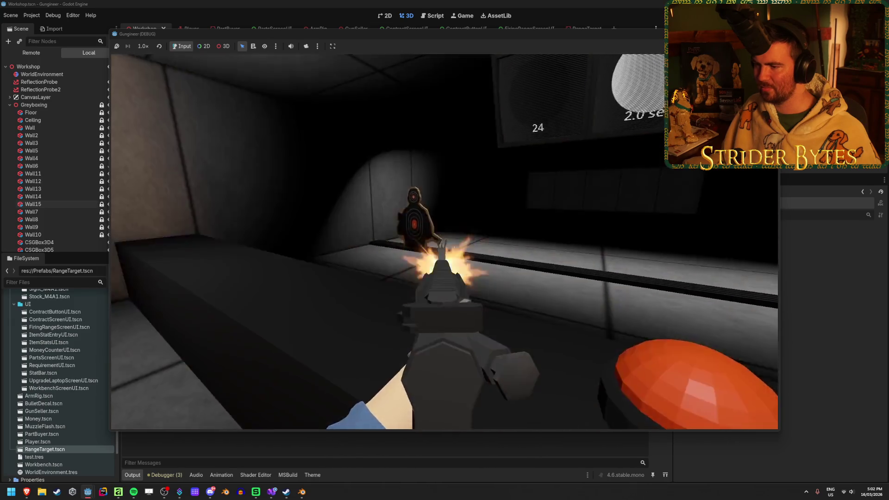
pyautogui.click(463, 424)
pyautogui.click(473, 428)
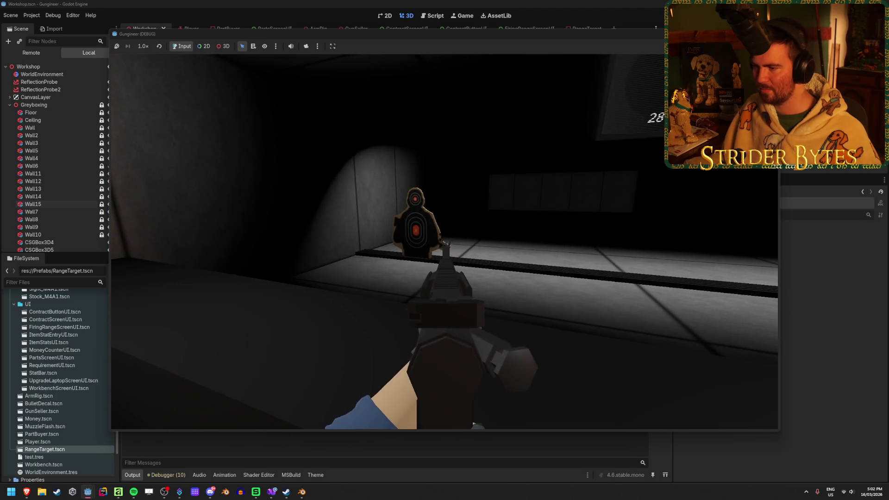
# Step: Keep shooting the centre and side targets, then stop the game with F8
pyautogui.click(473, 425)
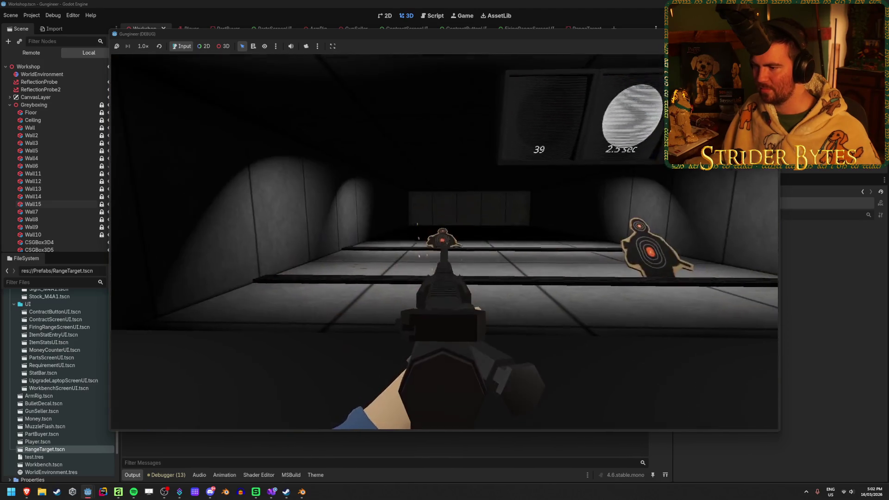
pyautogui.click(444, 241)
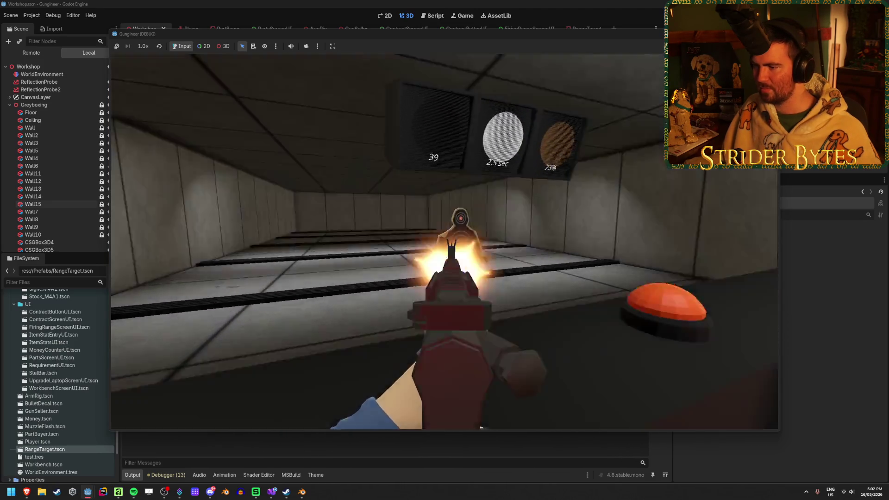
pyautogui.click(444, 242)
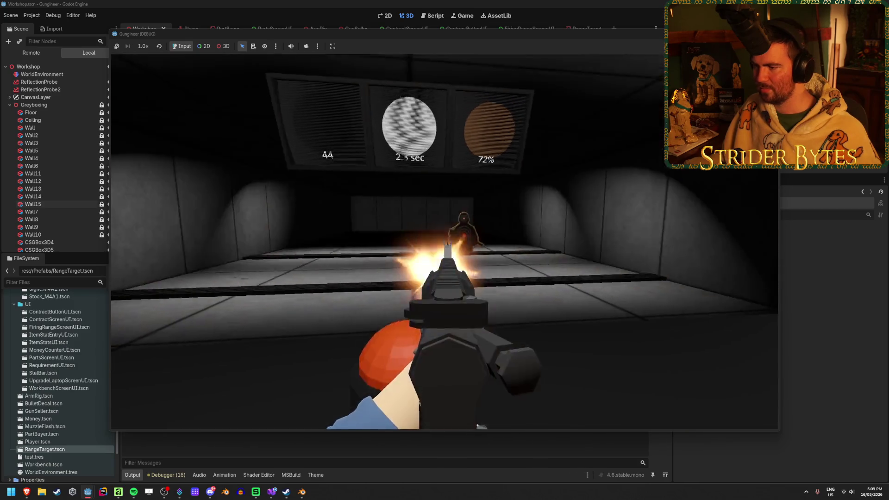
pyautogui.click(444, 241)
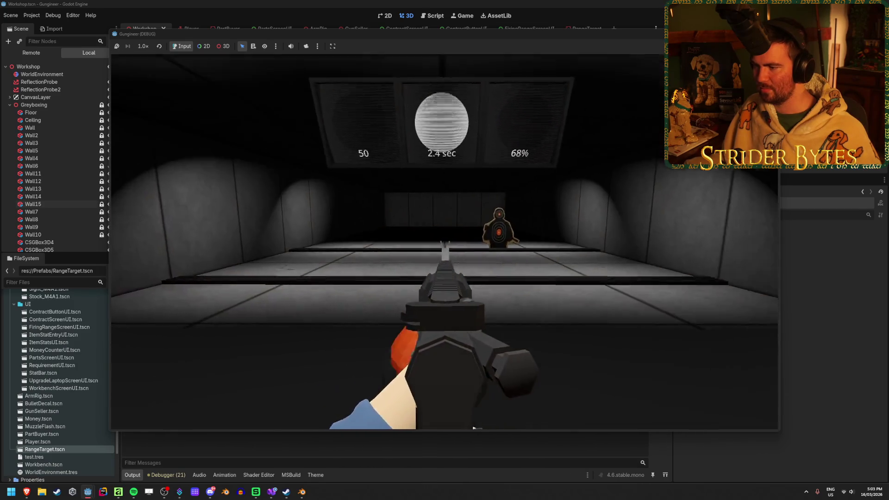
pyautogui.click(444, 242)
pyautogui.click(444, 242)
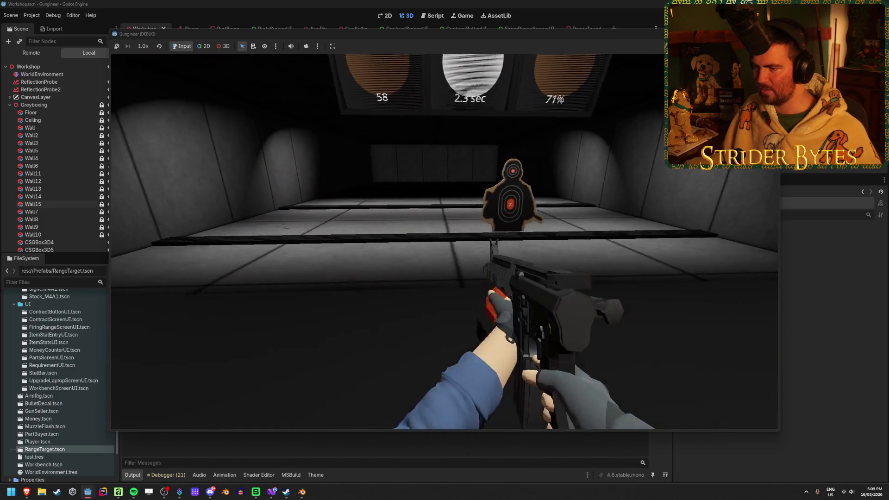
pyautogui.press('F8')
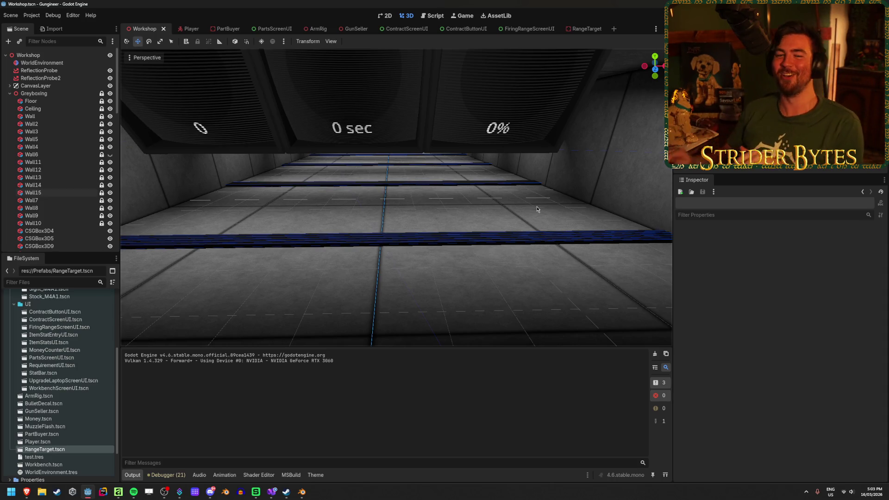
# Step: Delete the Wall11–Wall15 strips and give Wall6–Wall10 a Size y of 0.15
pyautogui.moveTo(532, 282)
pyautogui.mouseDown()
pyautogui.moveTo(510, 259)
pyautogui.moveTo(463, 278)
pyautogui.moveTo(486, 296)
pyautogui.moveTo(532, 282)
pyautogui.moveTo(458, 283)
pyautogui.moveTo(532, 281)
pyautogui.mouseUp()
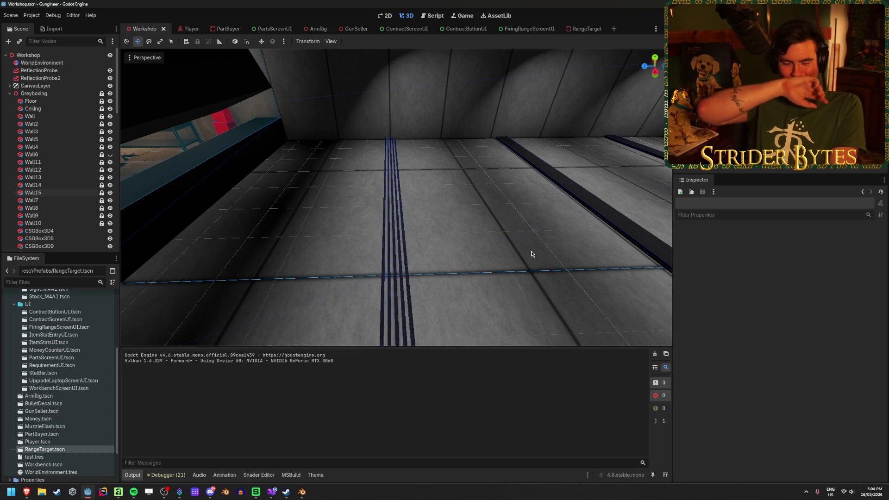
pyautogui.press('Delete')
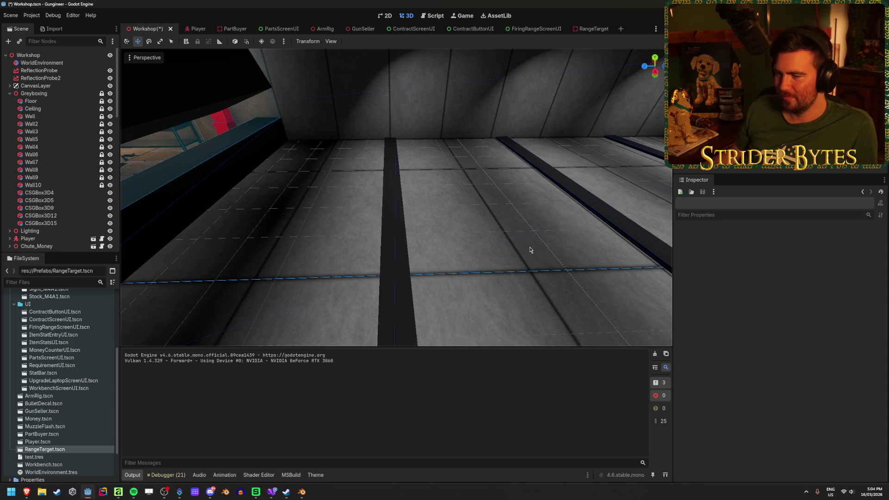
pyautogui.click(35, 185)
pyautogui.keyDown('shift'); pyautogui.click(41, 154); pyautogui.keyUp('shift')
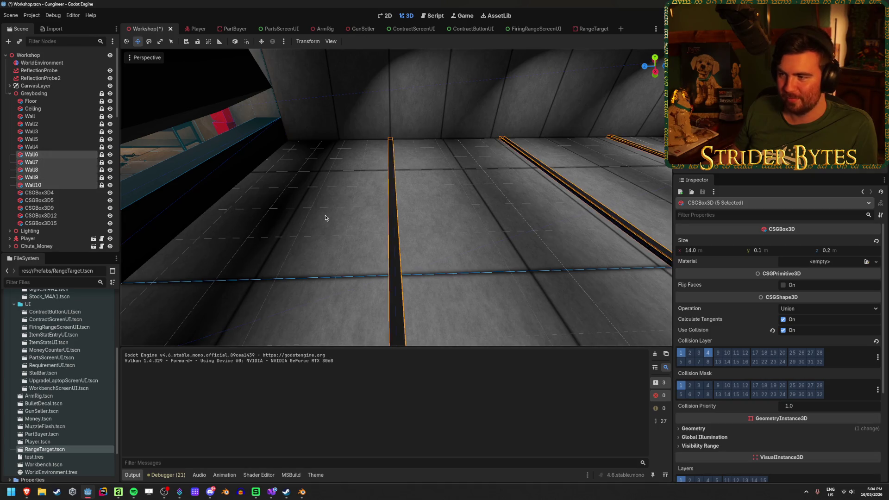
pyautogui.rightClick(278, 242)
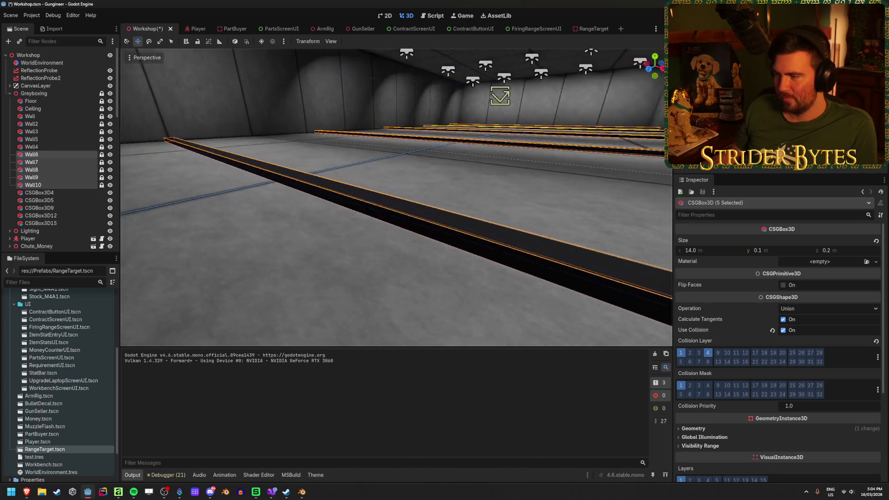
pyautogui.click(776, 252)
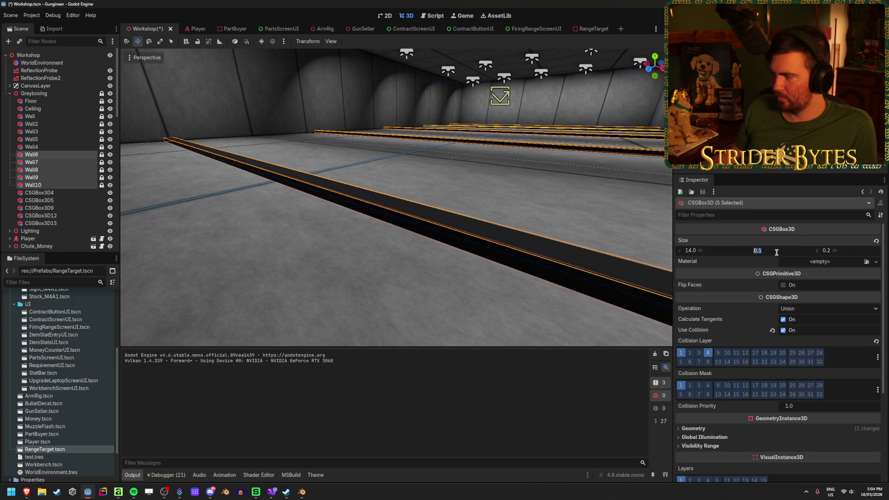
pyautogui.write('15')
pyautogui.press('Return')
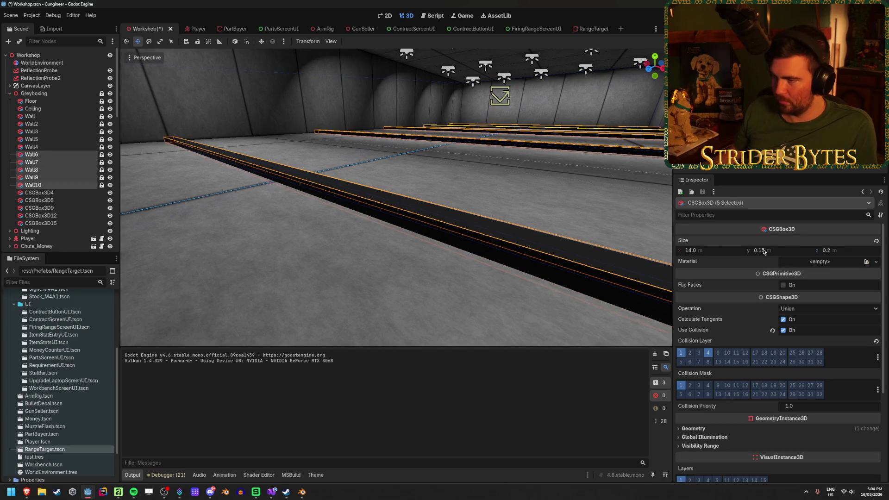
# Step: Save the Workshop scene, clear the selection and run the game with F5
pyautogui.rightClick(314, 231)
pyautogui.hotkey('ctrl', 's')
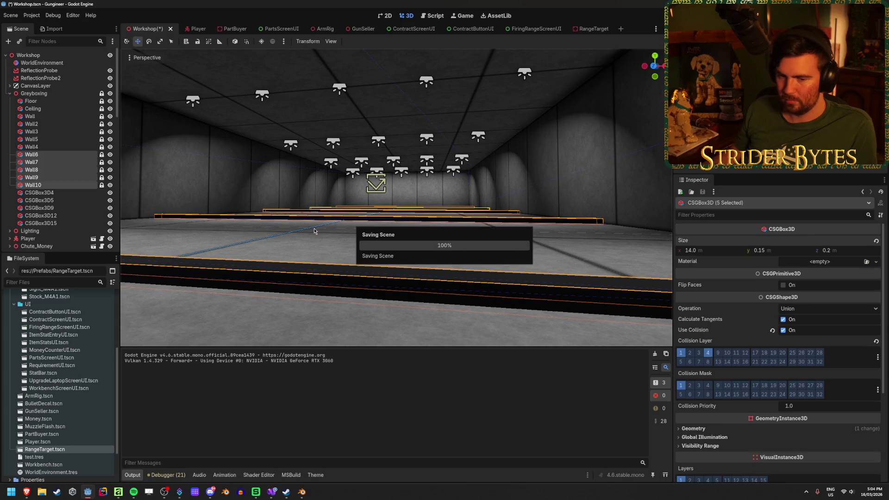
pyautogui.rightClick(314, 231)
pyautogui.click(364, 267)
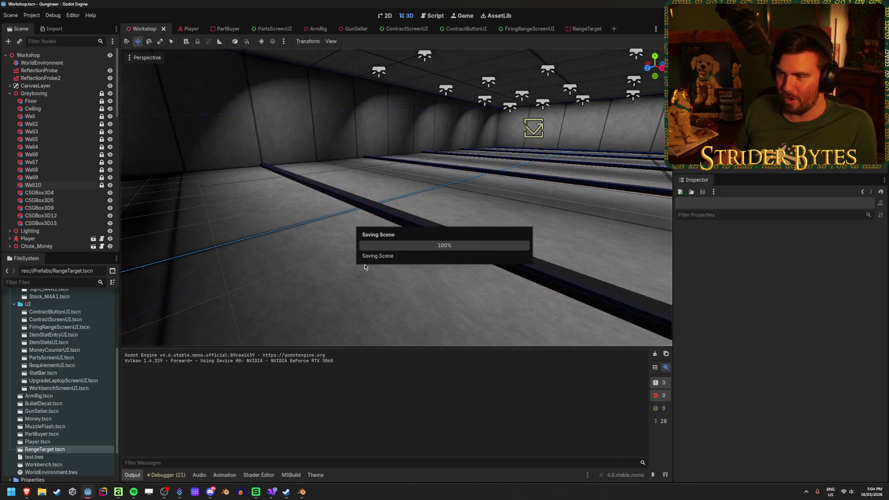
pyautogui.press('F5')
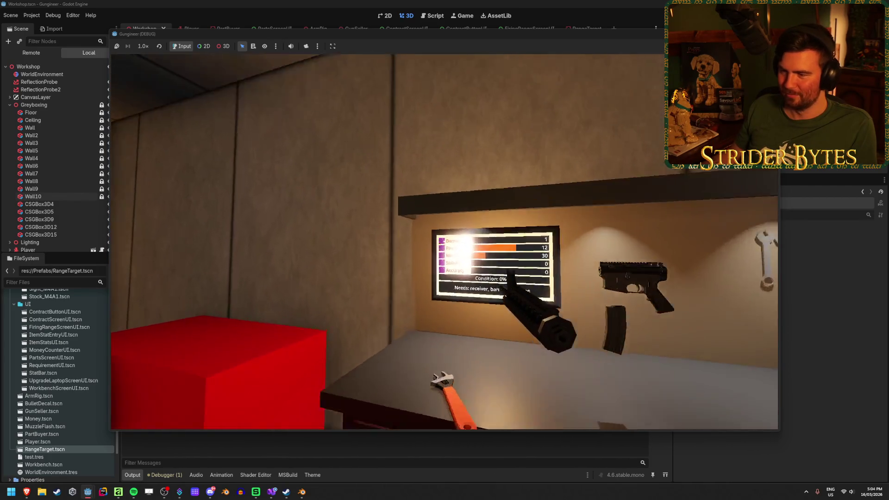
# Step: Start the firing range and shoot the lit targets to check the accuracy score
pyautogui.press('e')
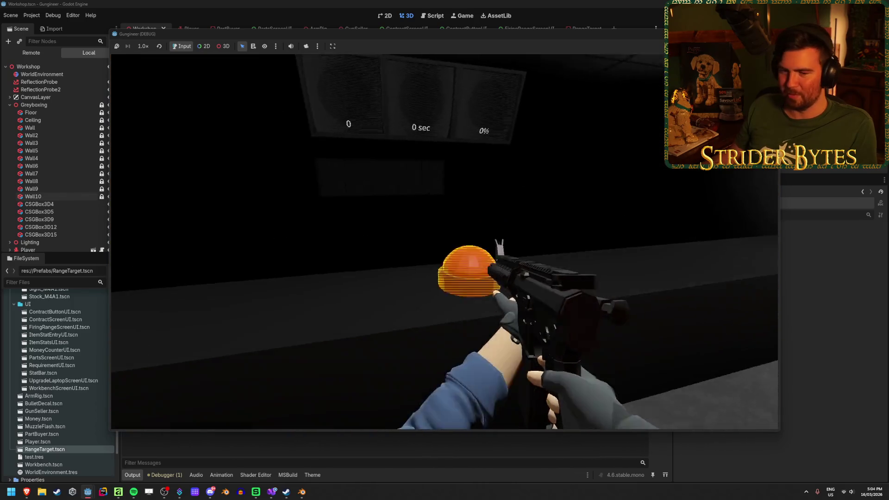
pyautogui.press('e')
pyautogui.click(445, 242)
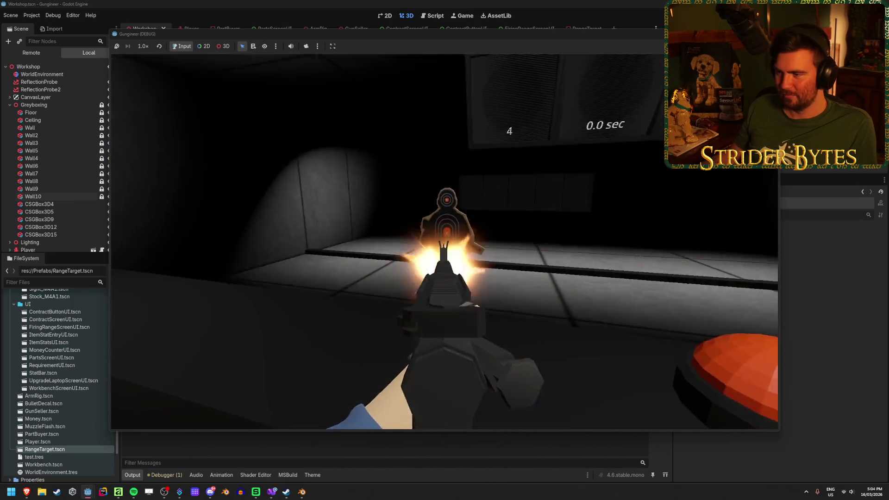
pyautogui.click(445, 242)
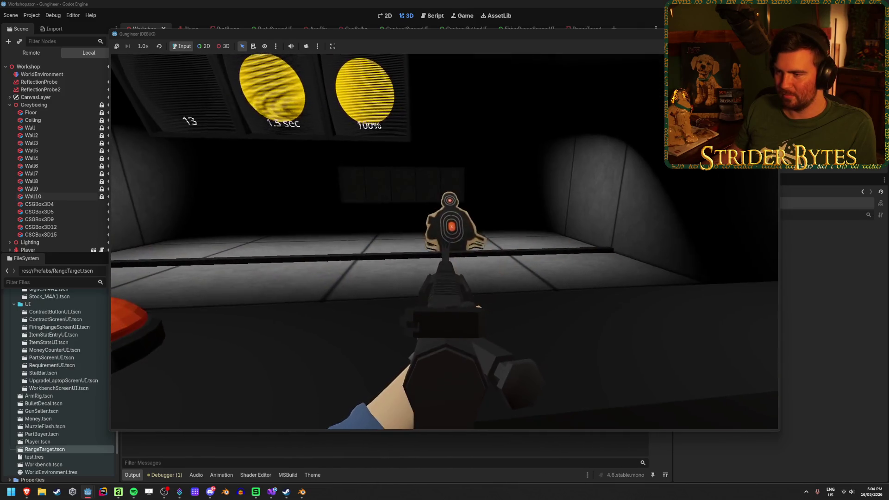
pyautogui.click(444, 242)
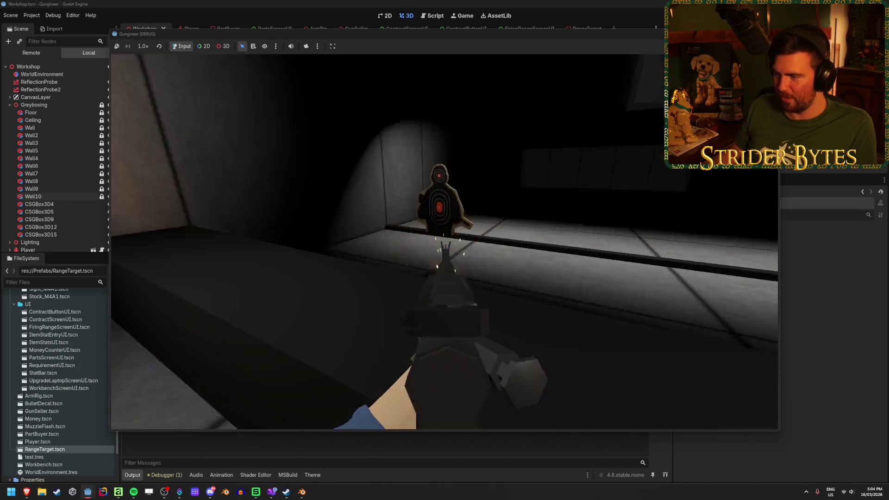
pyautogui.click(445, 241)
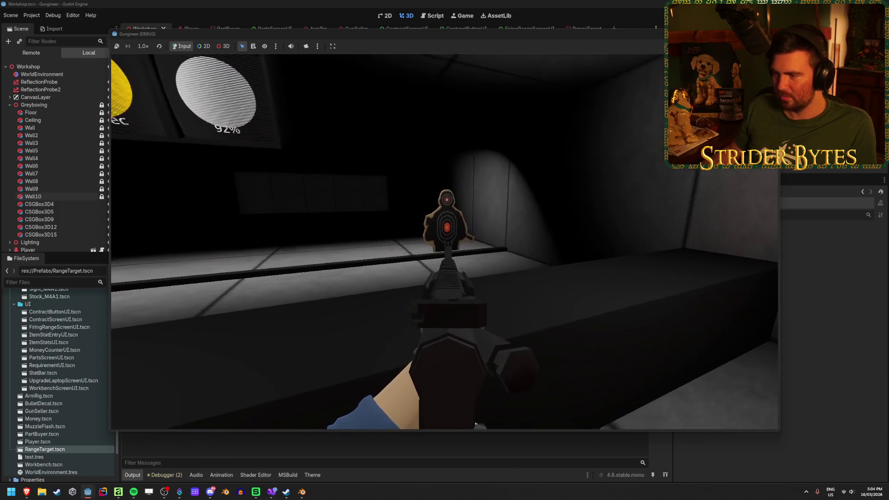
# Step: Lower the rifle, stop the game with F8 and look down the range in the editor
pyautogui.rightClick(444, 242)
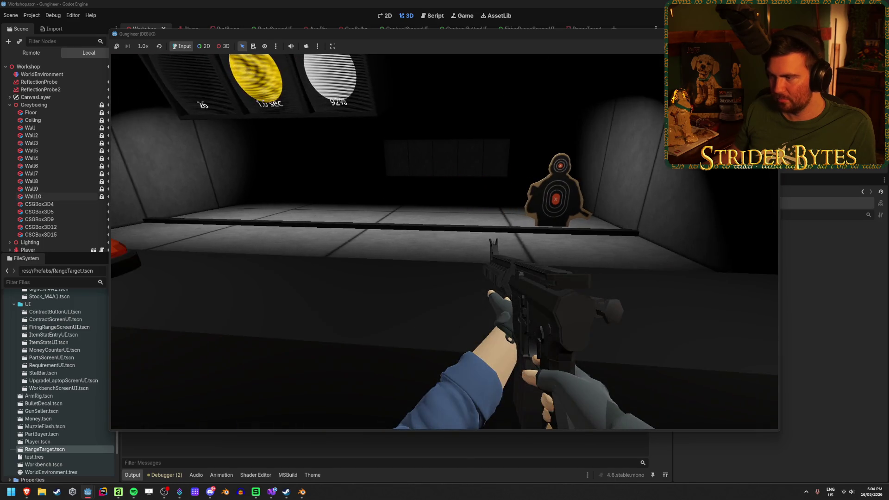
pyautogui.press('Escape')
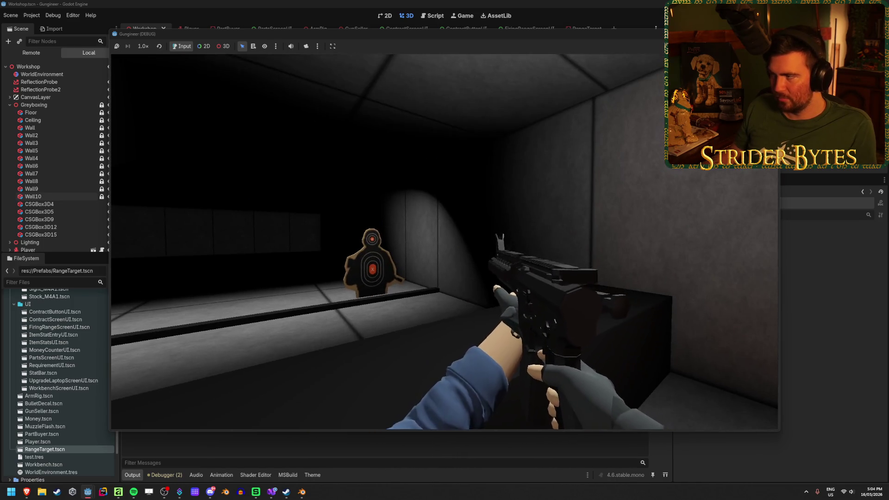
pyautogui.press('F8')
pyautogui.moveTo(398, 262); pyautogui.dragTo(372, 267)
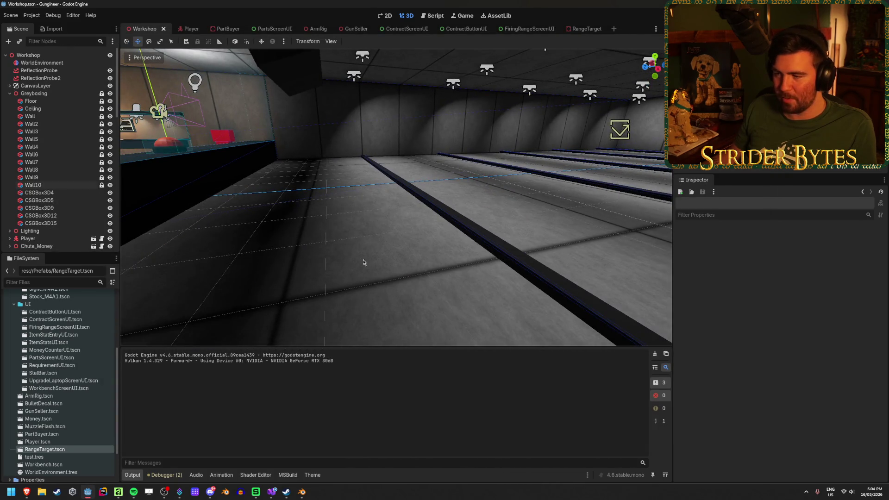
# Step: Inspect Wall10 and Wall6, then select Wall6 through Wall10 together
pyautogui.scroll(-10, 51, 186)
pyautogui.scroll(3, 50, 186)
pyautogui.scroll(-3, 51, 186)
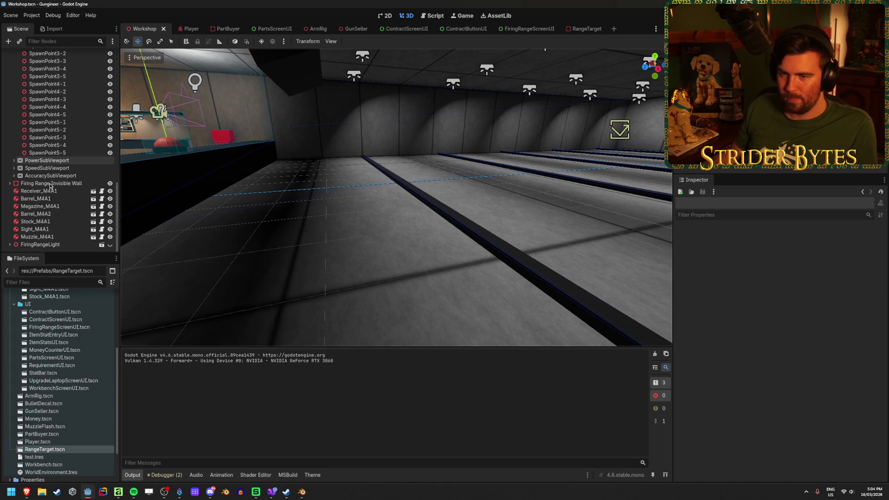
pyautogui.scroll(10, 51, 186)
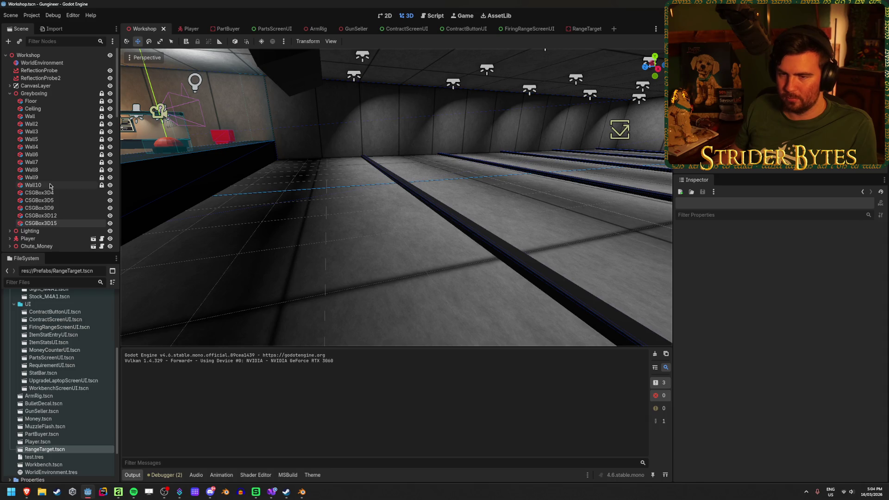
pyautogui.click(51, 186)
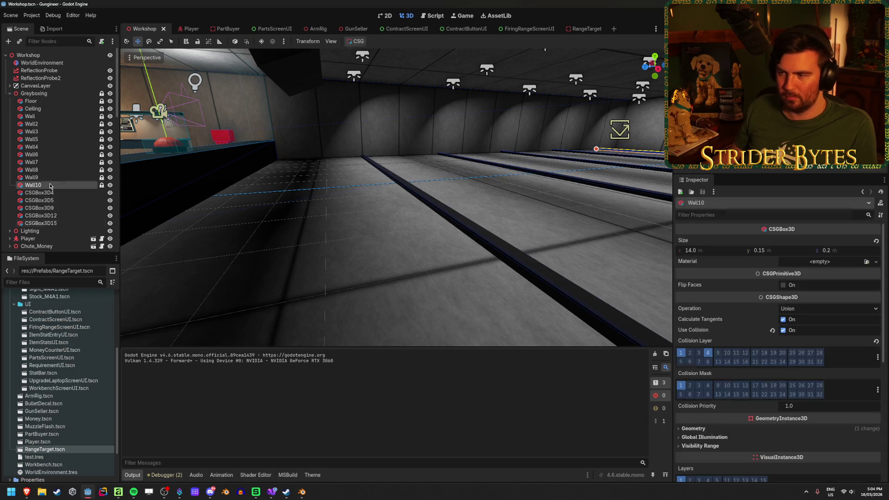
pyautogui.click(46, 156)
pyautogui.click(410, 277)
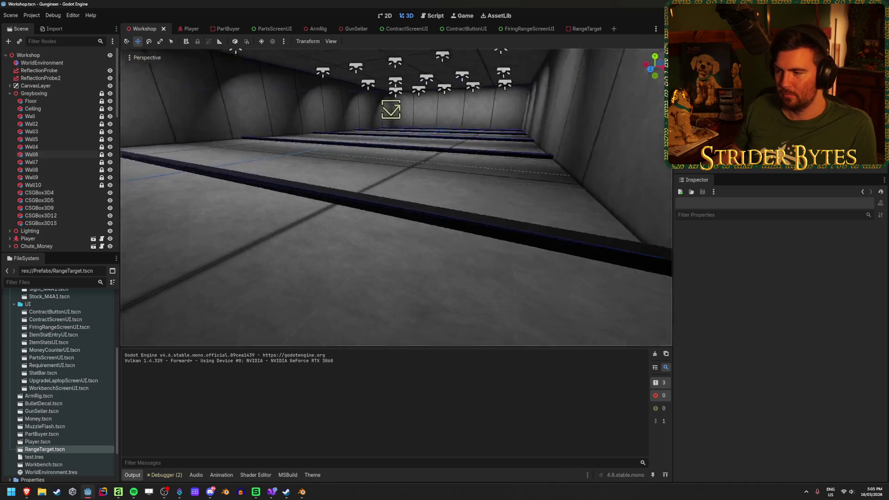
pyautogui.click(39, 155)
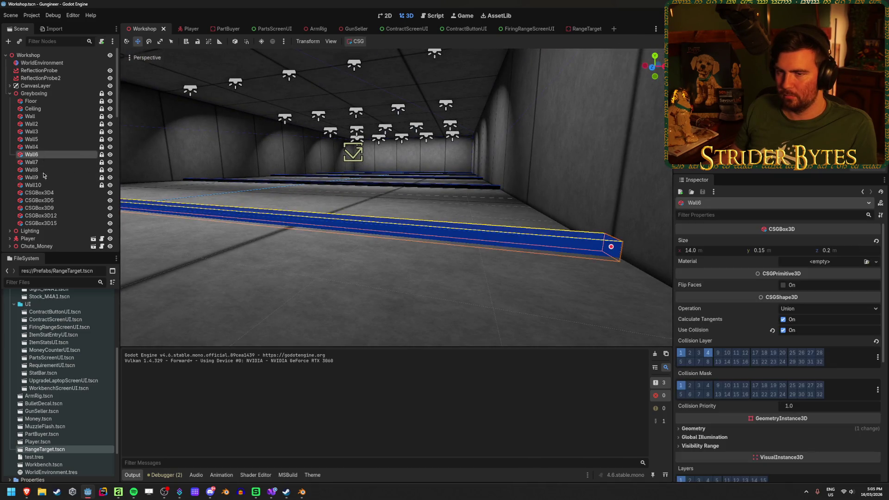
pyautogui.keyDown('shift'); pyautogui.click(70, 185); pyautogui.keyUp('shift')
pyautogui.scroll(-5, 793, 284)
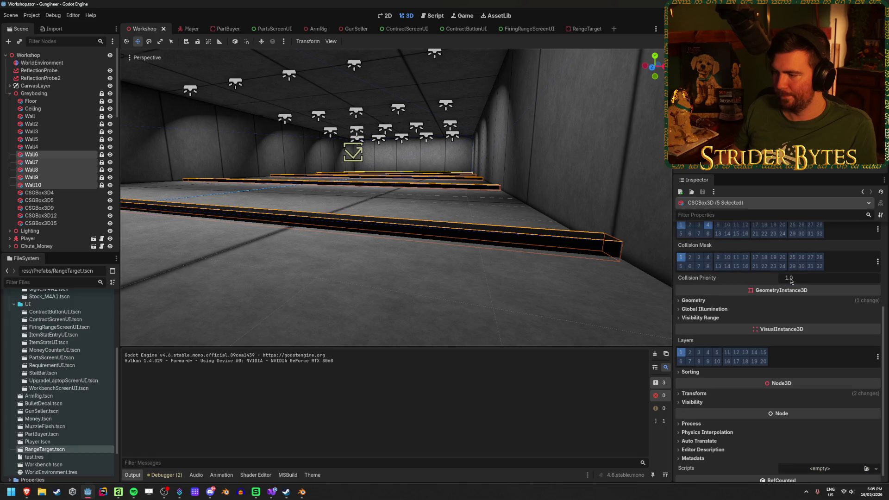
# Step: Set the Wall6–Wall10 Position y to 0.075, save the scene and run the game
pyautogui.click(783, 407)
pyautogui.press('Return')
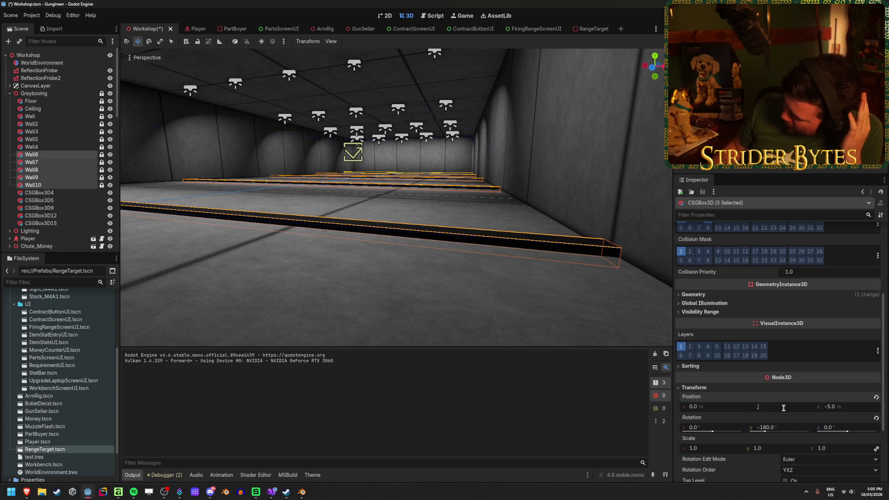
pyautogui.write('0.1')
pyautogui.press('Return')
pyautogui.press('KP_1')
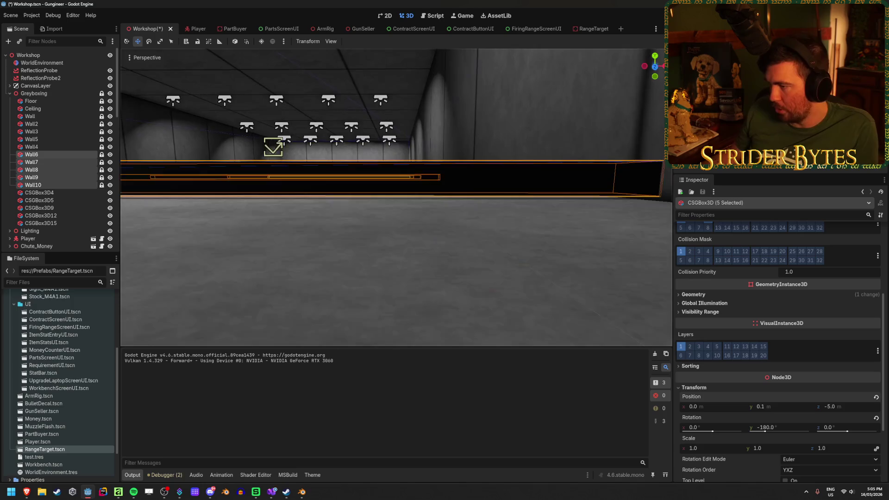
pyautogui.write('0.75')
pyautogui.press('Return')
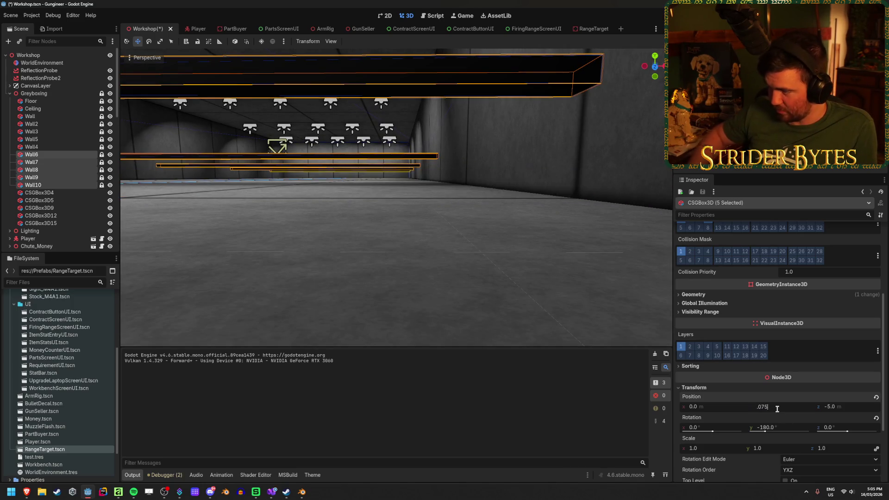
pyautogui.press('Return')
pyautogui.hotkey('ctrl', 's')
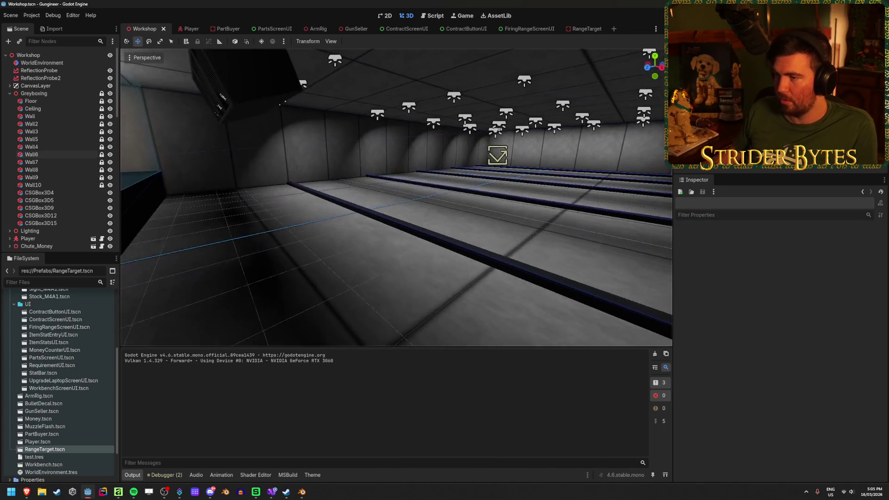
pyautogui.press('F5')
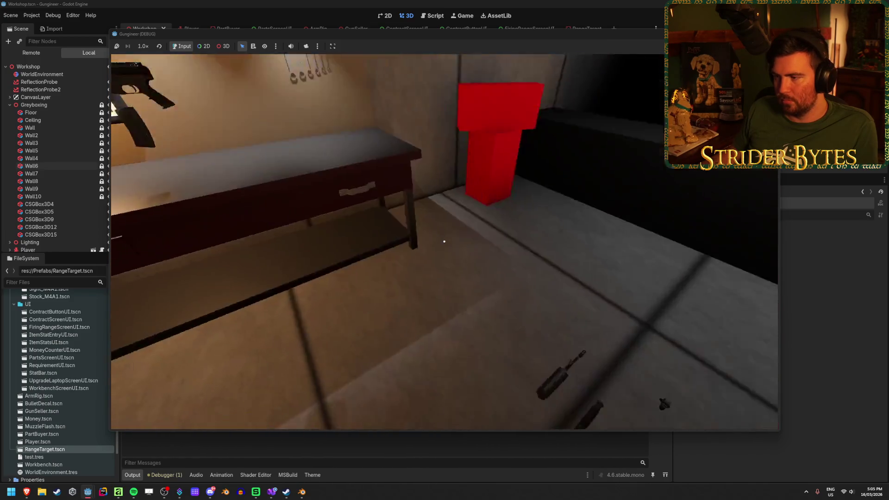
# Step: Pick up the rifle, fire three shots at the range targets, reload, then stop with F8
pyautogui.press('e')
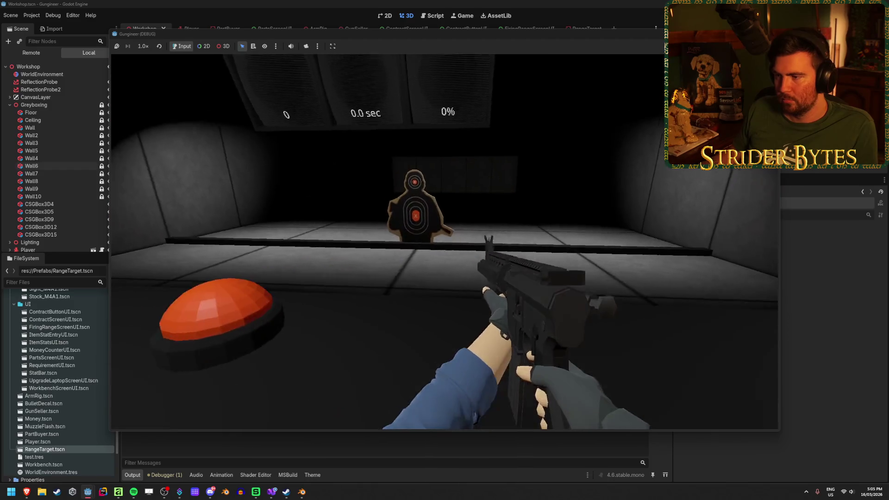
pyautogui.click(445, 241)
pyautogui.click(445, 241)
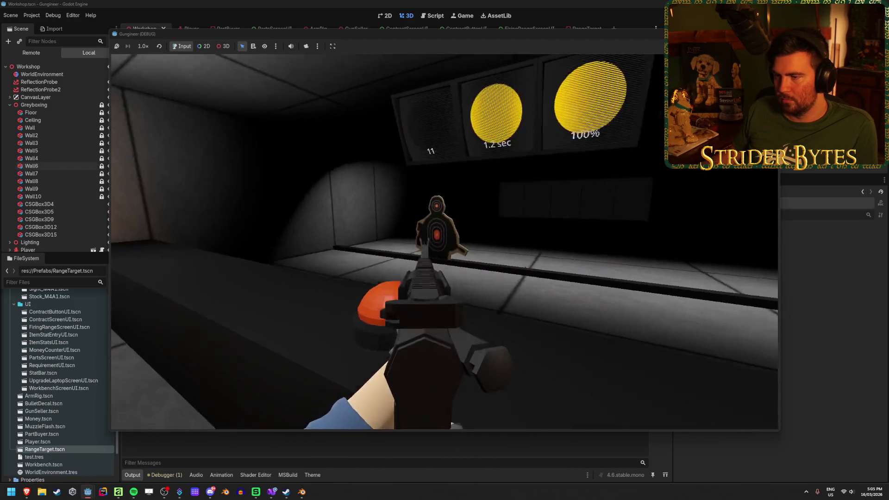
pyautogui.click(444, 241)
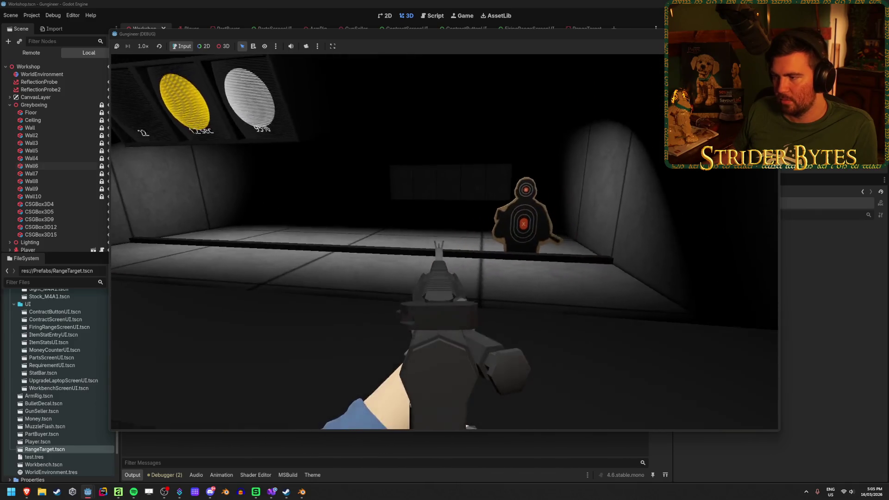
pyautogui.press('r')
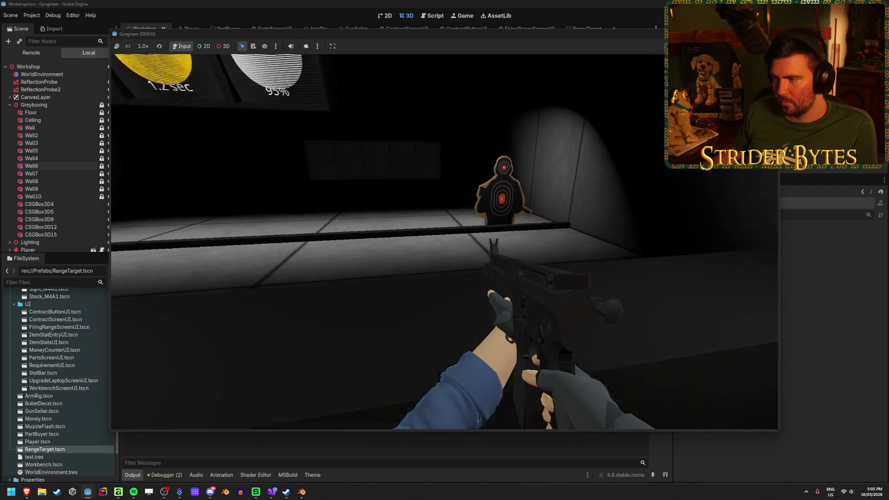
pyautogui.press('F8')
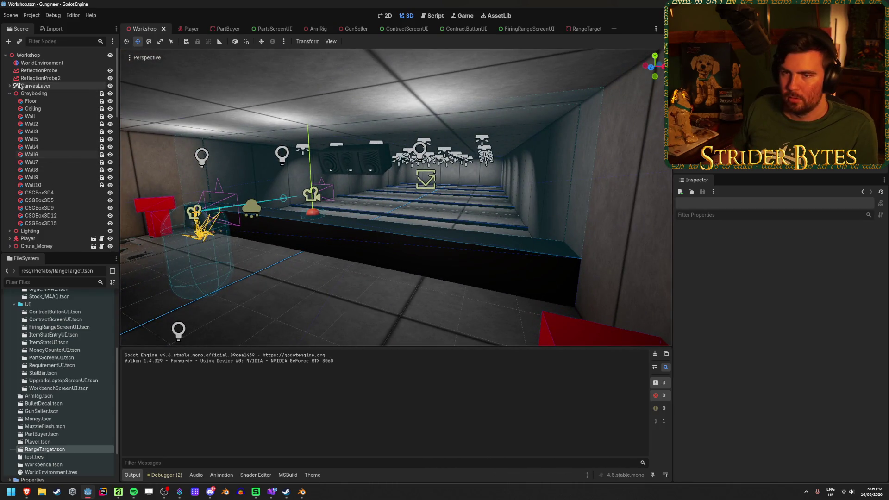
# Step: Collapse Greyboxing, fly to the red wall panel and drag its omni light left along X
pyautogui.click(10, 93)
pyautogui.moveTo(375, 281); pyautogui.dragTo(648, 191)
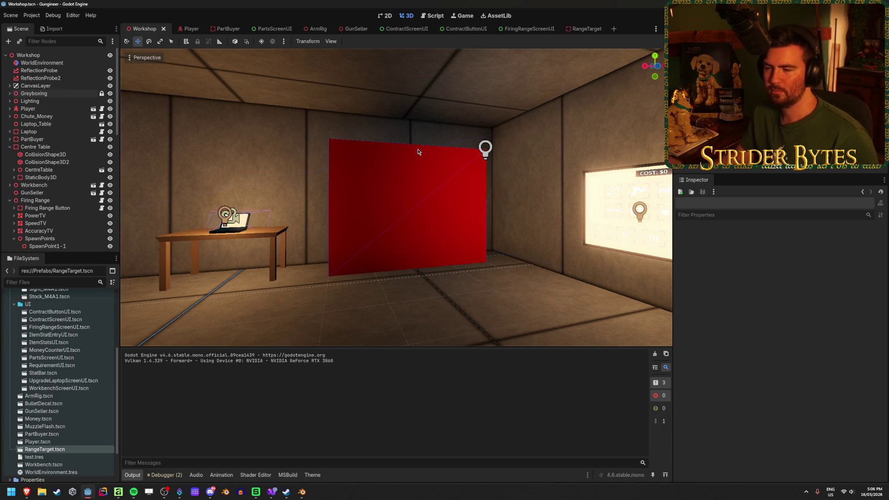
pyautogui.moveTo(471, 287)
pyautogui.mouseDown()
pyautogui.moveTo(491, 287)
pyautogui.moveTo(446, 245)
pyautogui.moveTo(369, 225)
pyautogui.mouseUp()
pyautogui.click(446, 244)
pyautogui.moveTo(534, 279); pyautogui.dragTo(534, 279)
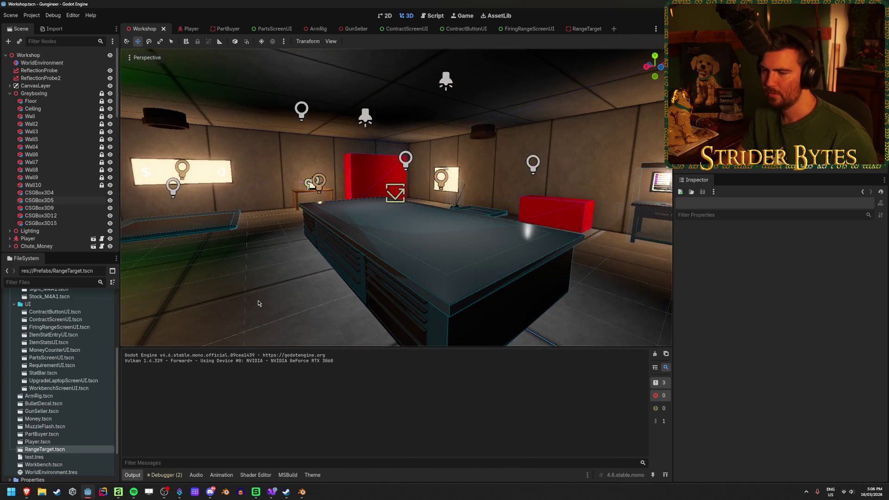
pyautogui.moveTo(259, 303); pyautogui.dragTo(258, 303)
pyautogui.moveTo(448, 207); pyautogui.dragTo(448, 207)
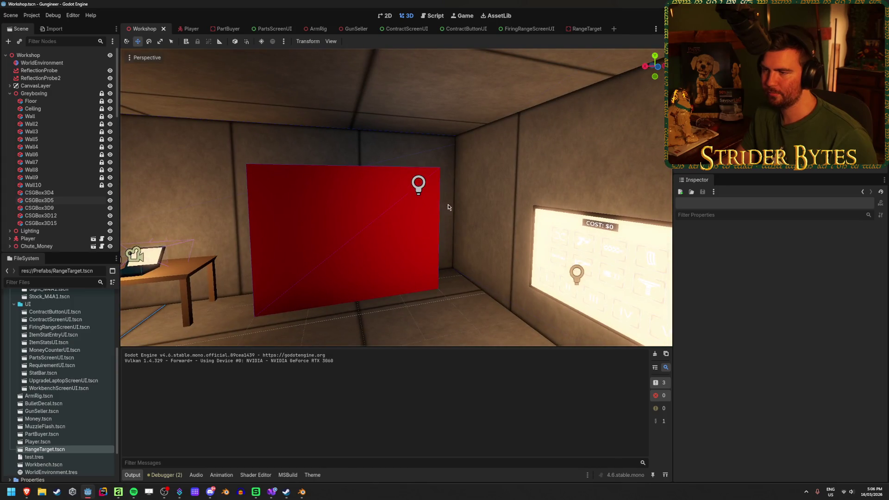
pyautogui.click(417, 193)
pyautogui.moveTo(371, 186)
pyautogui.mouseDown()
pyautogui.moveTo(310, 199)
pyautogui.moveTo(313, 225)
pyautogui.moveTo(306, 227)
pyautogui.mouseUp()
# Step: Try hiding the OmniLight3D11–OmniLight3D4 lights, then show them again
pyautogui.scroll(-5, 77, 164)
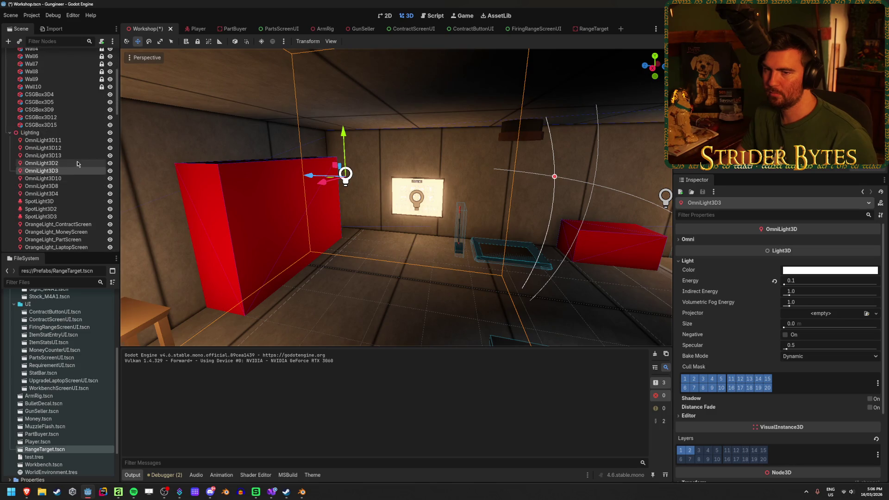
pyautogui.keyDown('shift'); pyautogui.click(43, 140); pyautogui.keyUp('shift')
pyautogui.keyDown('shift'); pyautogui.click(42, 193); pyautogui.keyUp('shift')
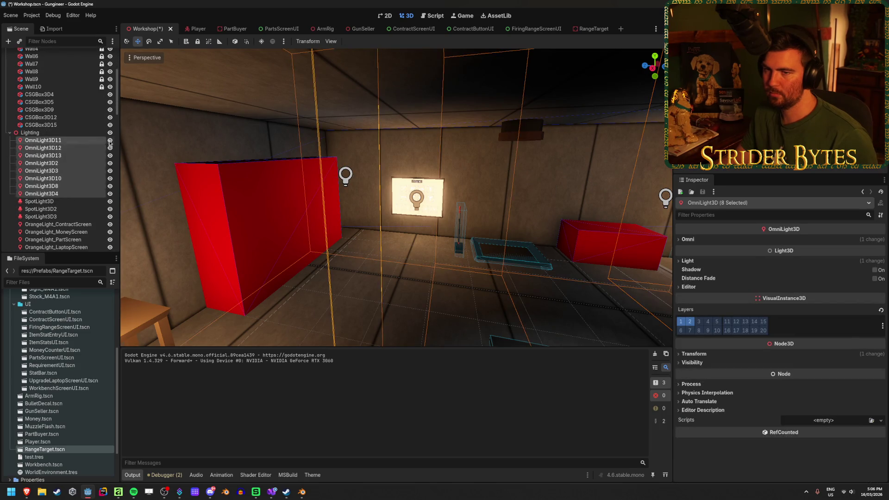
pyautogui.click(110, 141)
pyautogui.press('f')
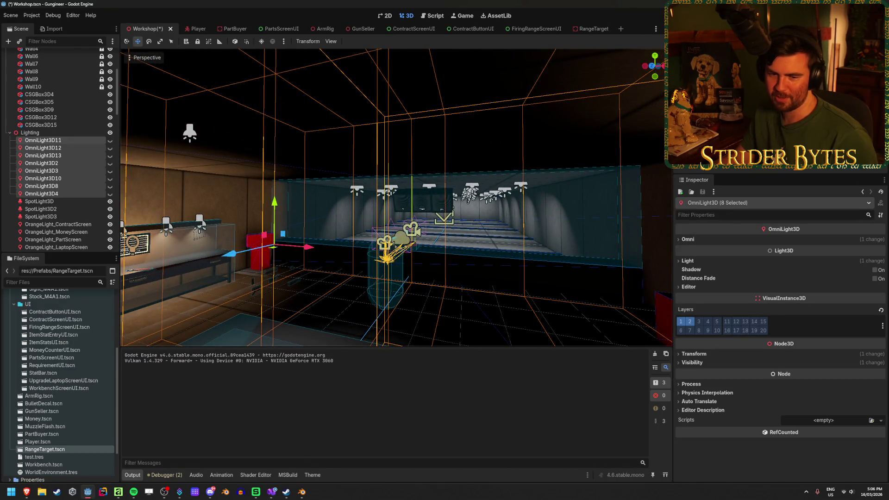
pyautogui.click(110, 146)
# Step: Hide the five lights OmniLight3D2 through OmniLight3D4, then save and run the game
pyautogui.click(81, 194)
pyautogui.keyDown('shift'); pyautogui.click(81, 163); pyautogui.keyUp('shift')
pyautogui.click(110, 163)
pyautogui.click(110, 163)
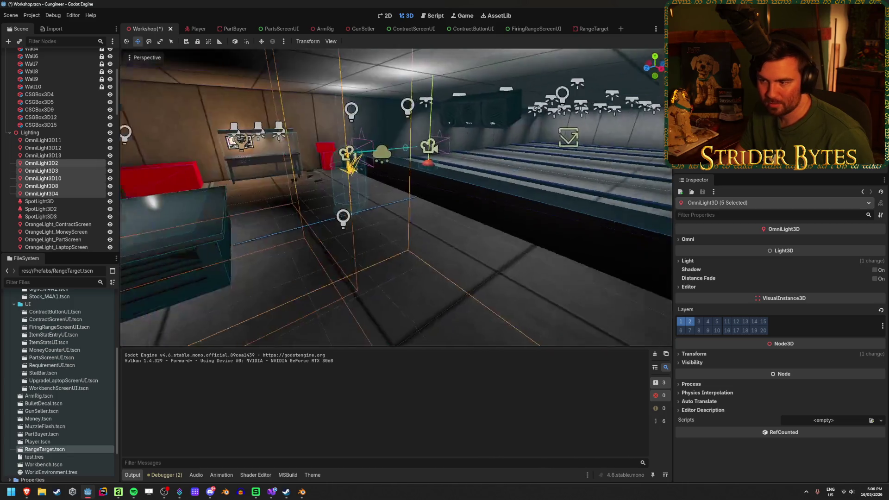
pyautogui.moveTo(163, 171); pyautogui.dragTo(163, 171)
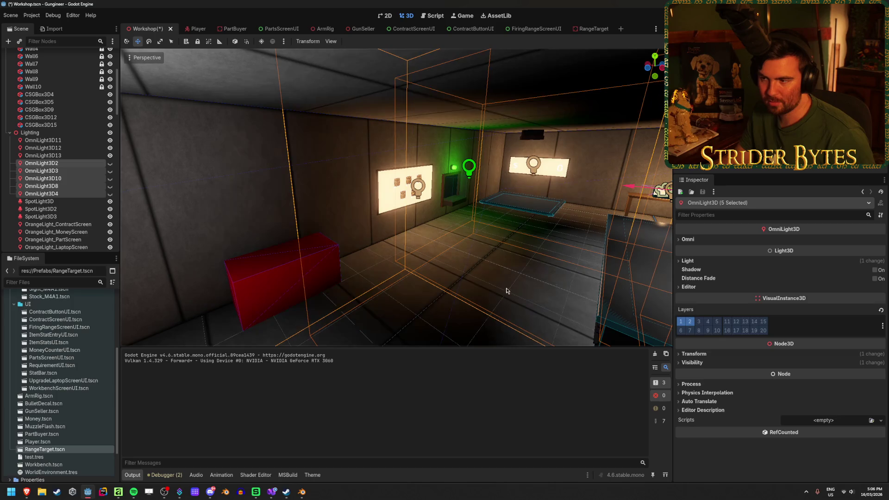
pyautogui.click(109, 186)
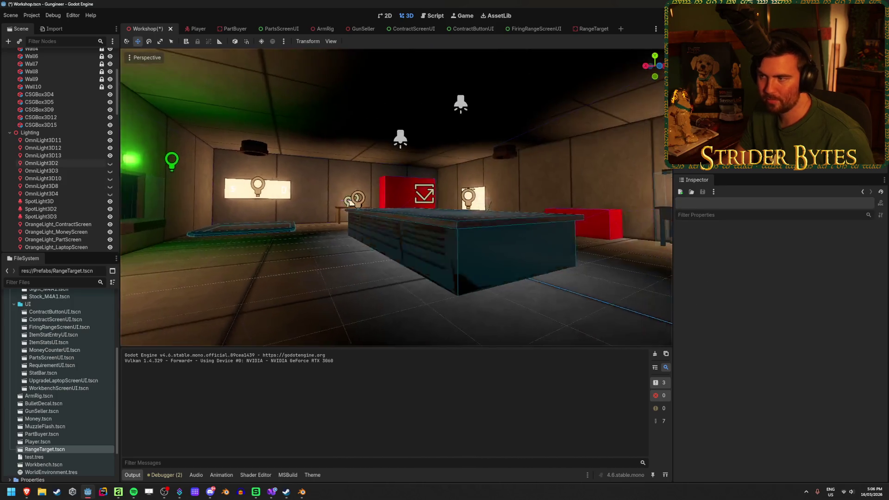
pyautogui.moveTo(395, 197); pyautogui.dragTo(396, 197)
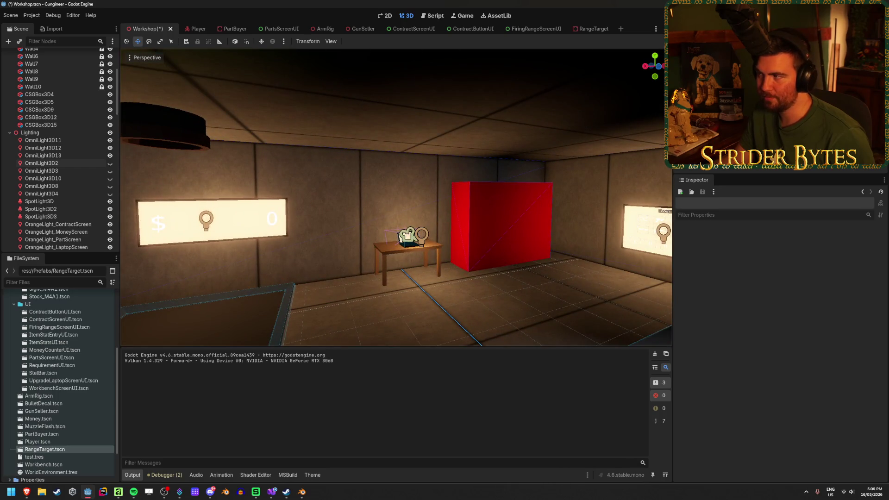
pyautogui.moveTo(428, 225); pyautogui.dragTo(427, 224)
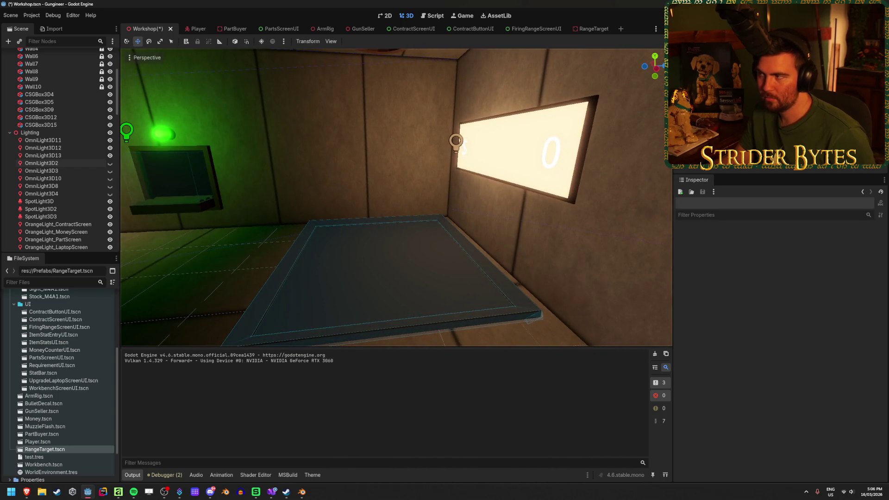
pyautogui.press('F5')
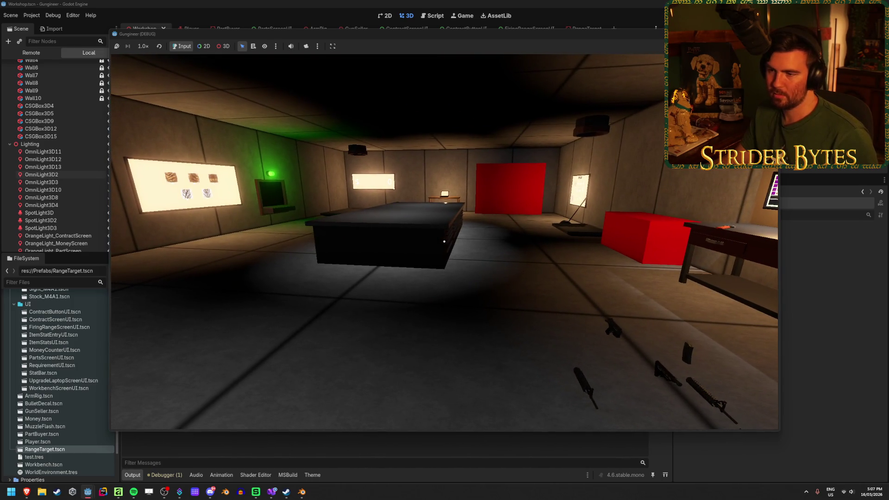
# Step: Walk over the central table to the red box to check its lighting
pyautogui.press('w')
pyautogui.press('w')
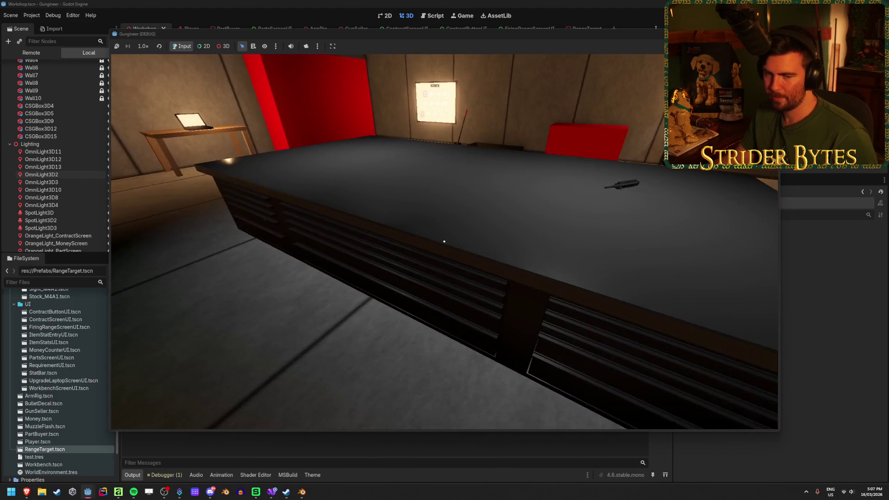
pyautogui.press('w')
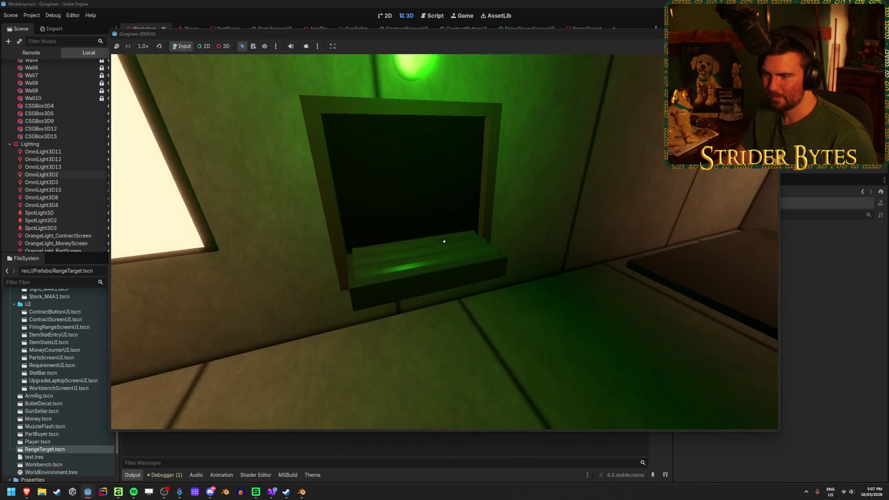
pyautogui.press('w')
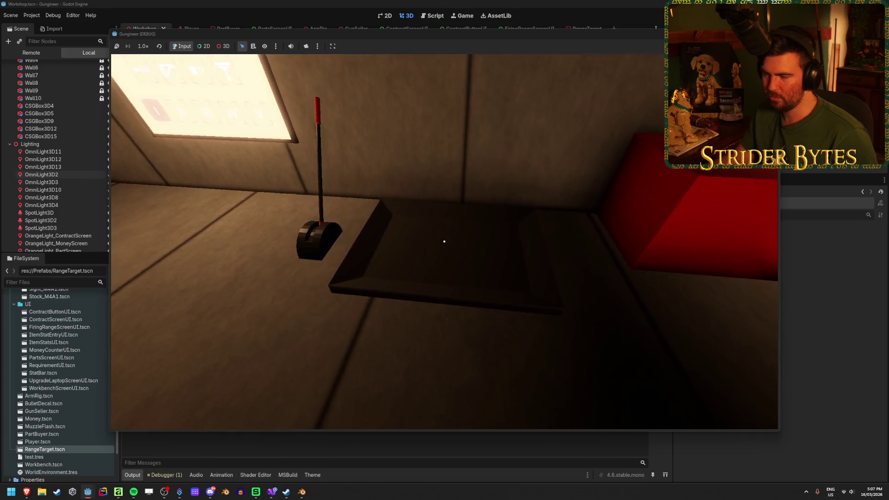
pyautogui.moveTo(444, 241)
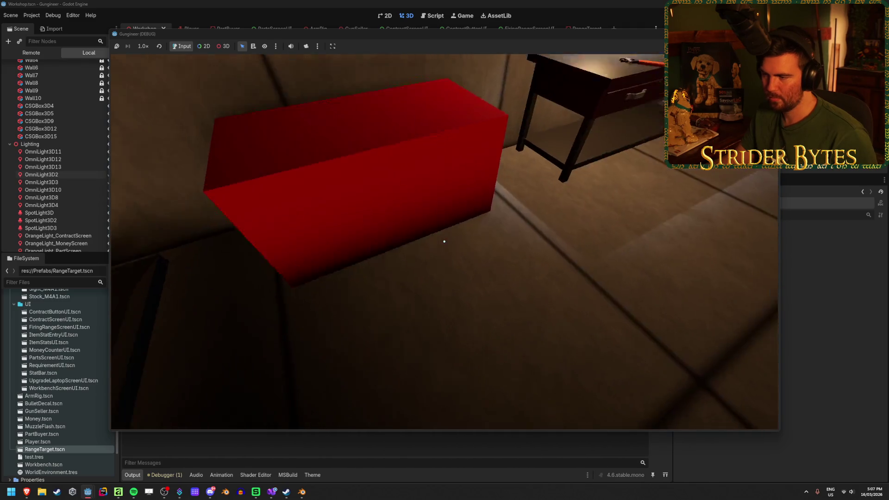
pyautogui.press('s')
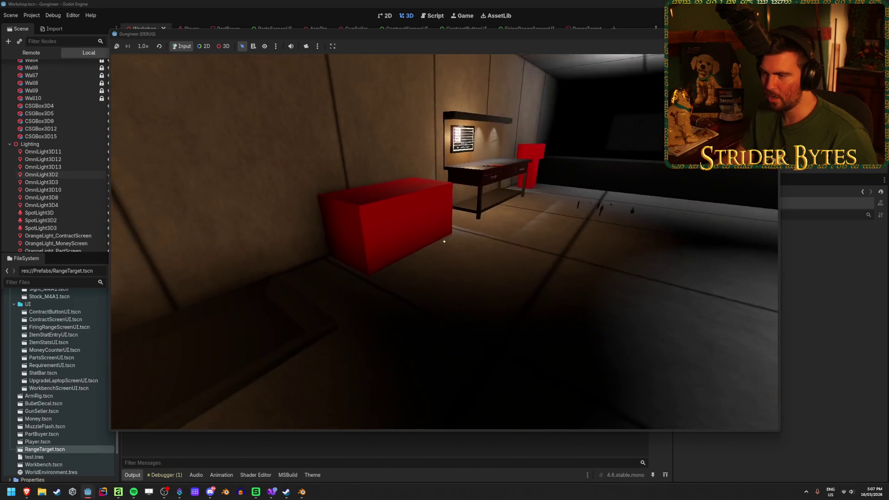
pyautogui.press('w')
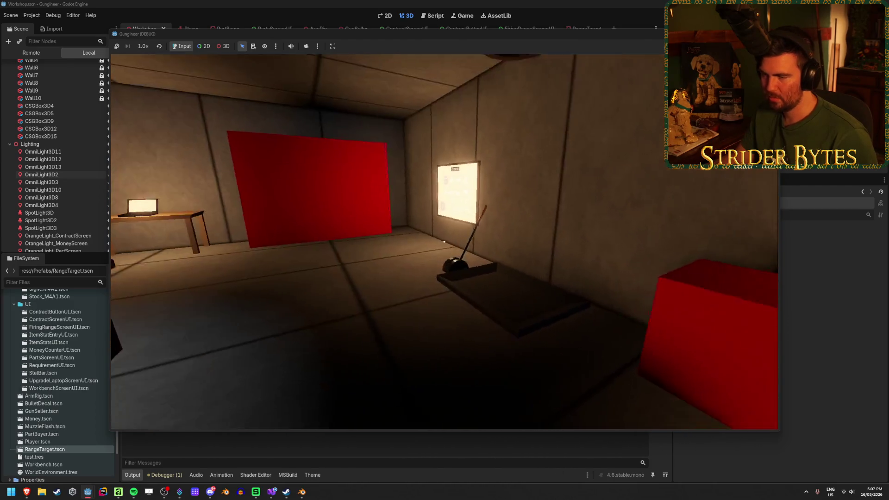
# Step: Walk between the workbench, central bench and red button to inspect the lighting
pyautogui.press('w')
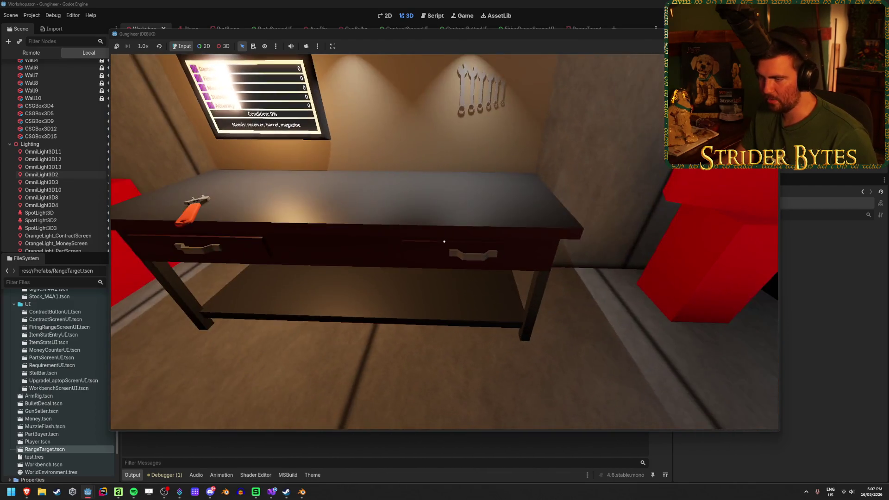
pyautogui.press('s')
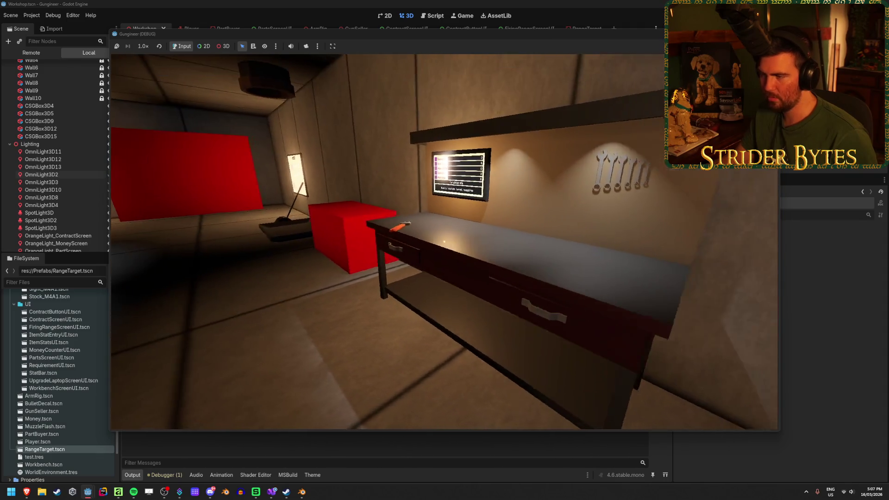
pyautogui.press('w')
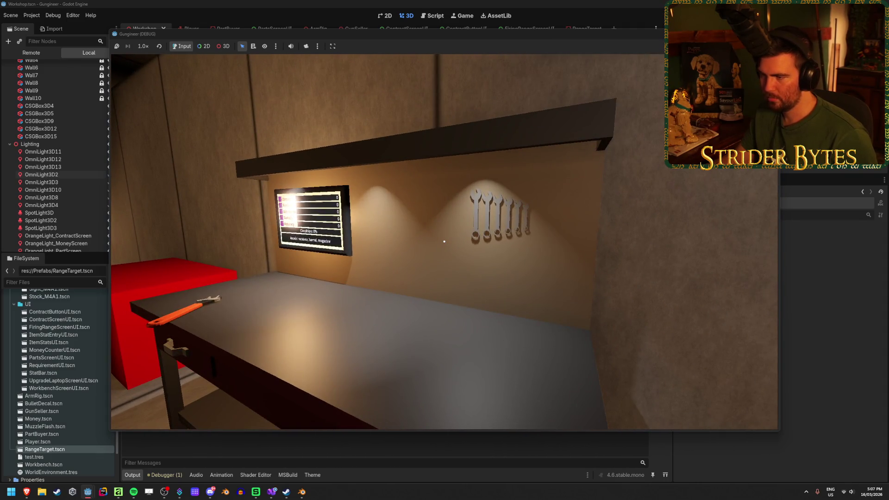
pyautogui.press('s')
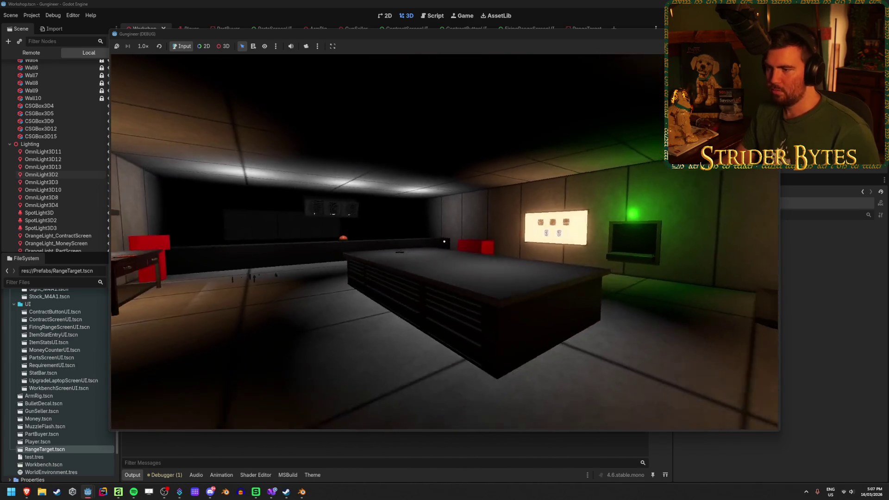
pyautogui.press('w')
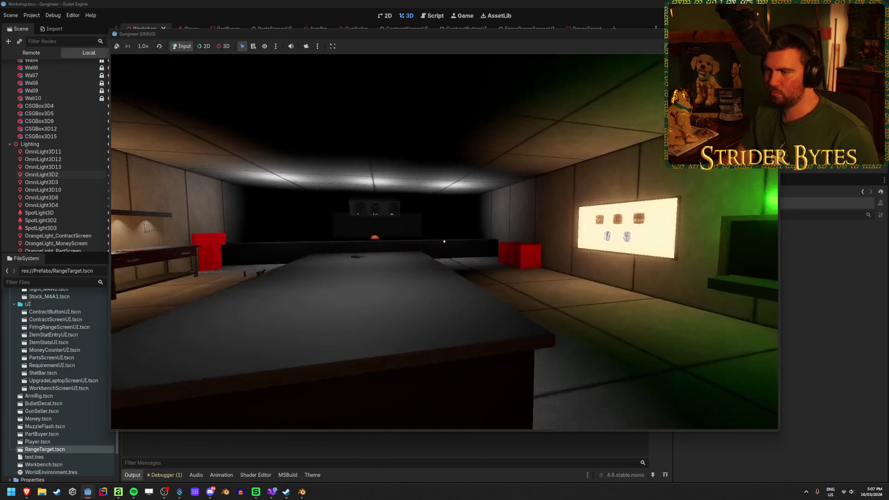
pyautogui.press('w')
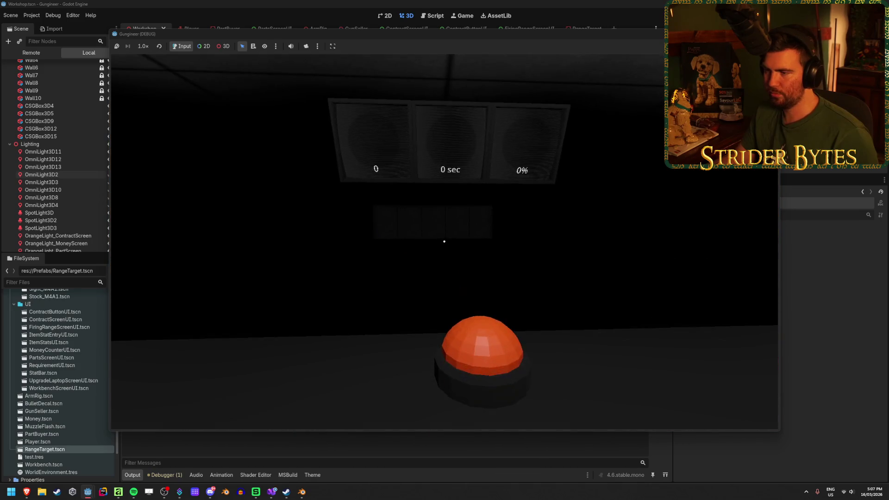
# Step: Leave the game and drag SellLight into the Workshop's Lighting group
pyautogui.press('s')
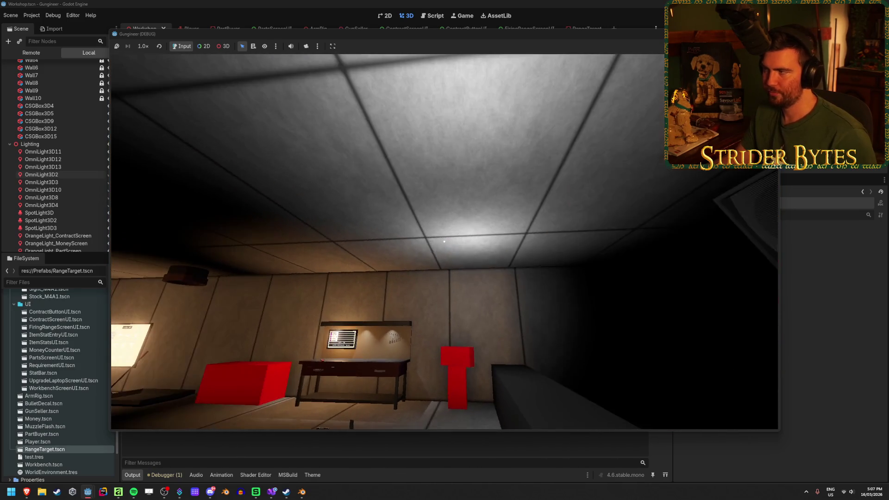
pyautogui.press('Escape')
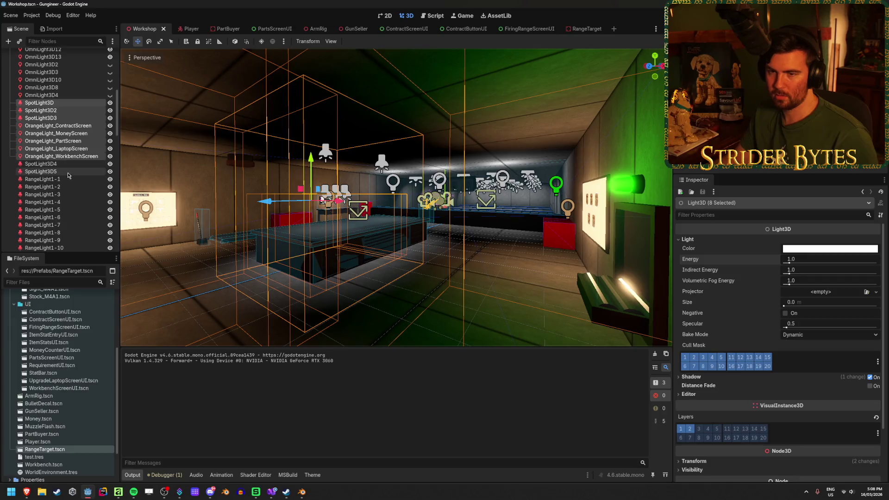
pyautogui.scroll(-10, 44, 194)
pyautogui.moveTo(45, 198)
pyautogui.mouseDown()
pyautogui.moveTo(76, 145)
pyautogui.moveTo(61, 135)
pyautogui.mouseUp()
# Step: Place SellLight above SpotLight3D4, then select SpotLight3D4 and SpotLight3D5 together
pyautogui.click(46, 148)
pyautogui.click(46, 153)
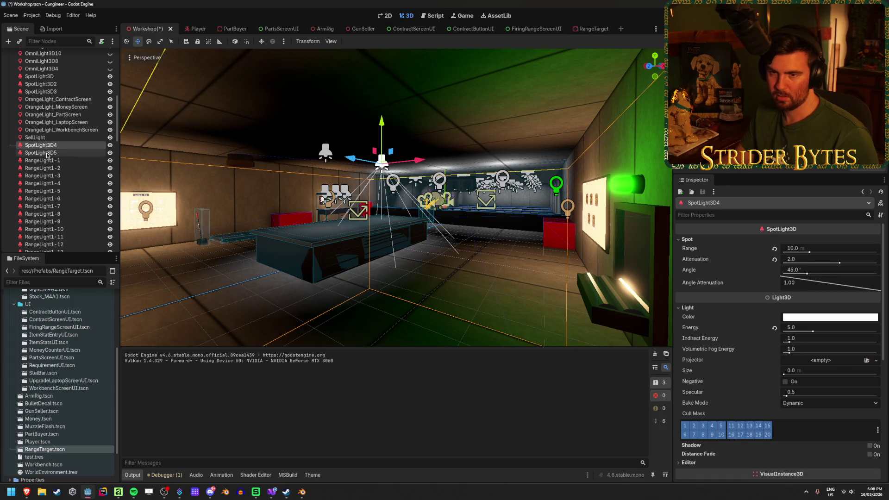
pyautogui.click(691, 260)
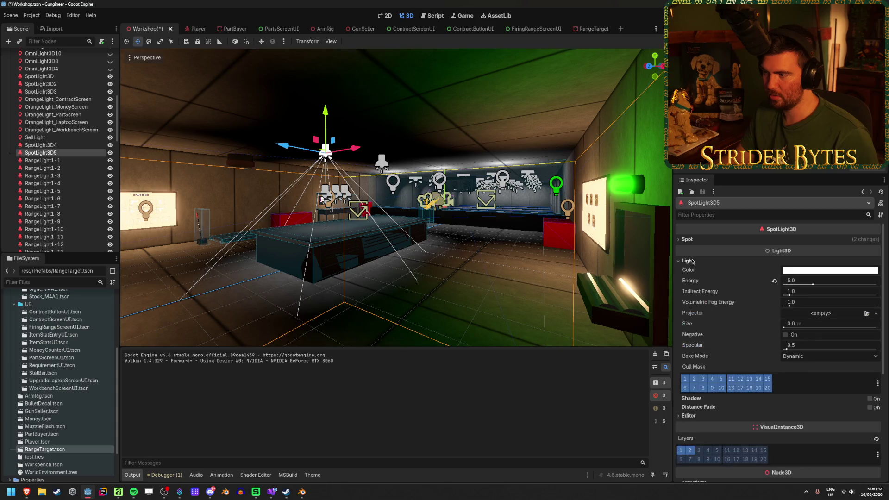
pyautogui.click(691, 260)
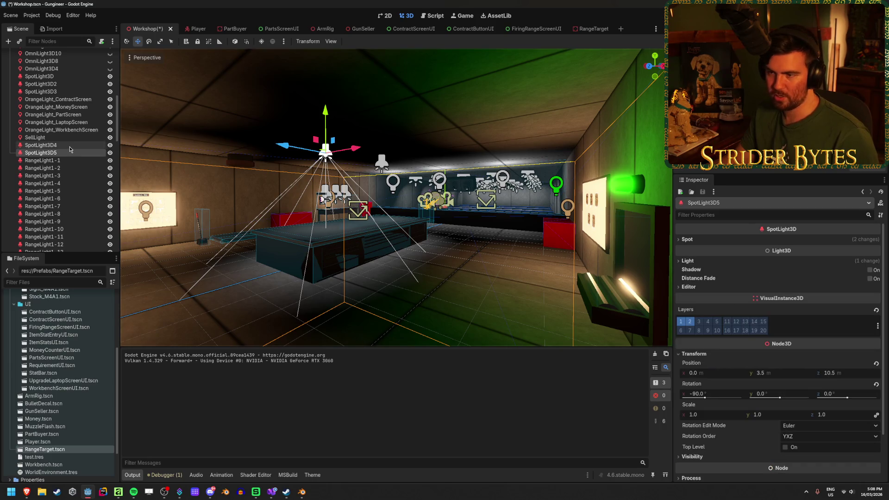
pyautogui.keyDown('shift'); pyautogui.click(80, 145); pyautogui.keyUp('shift')
pyautogui.scroll(-10, 361, 207)
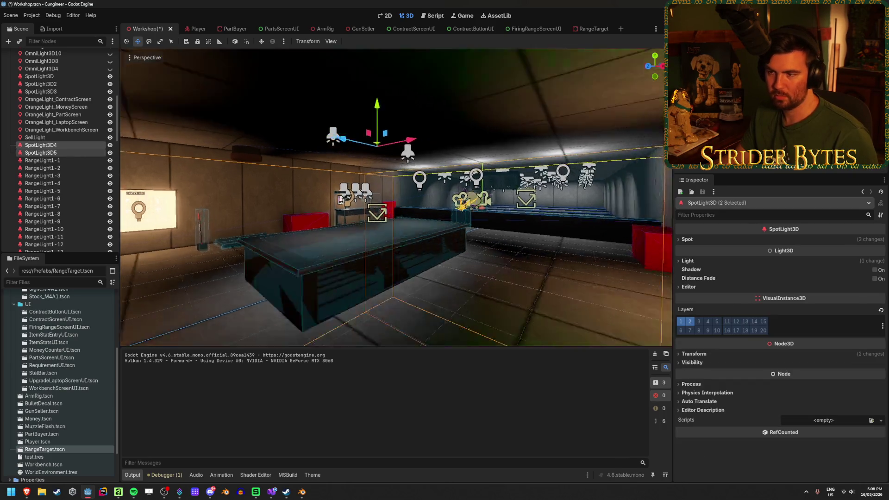
pyautogui.click(688, 260)
# Step: Test spotlight Energy, Size and Static bake mode, reverting to energy 5.0 and Dynamic
pyautogui.moveTo(813, 285)
pyautogui.mouseDown()
pyautogui.moveTo(787, 285)
pyautogui.moveTo(804, 286)
pyautogui.moveTo(791, 296)
pyautogui.mouseUp()
pyautogui.hotkey('ctrl', 'z')
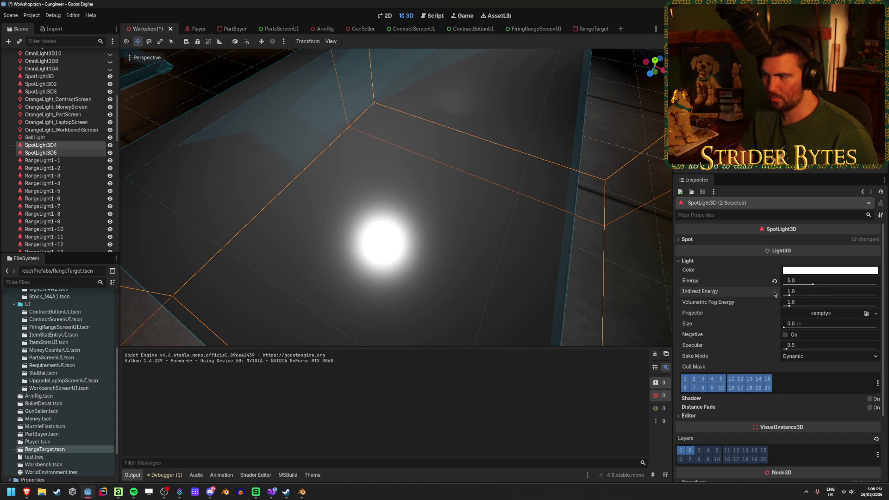
pyautogui.moveTo(787, 327); pyautogui.dragTo(876, 327)
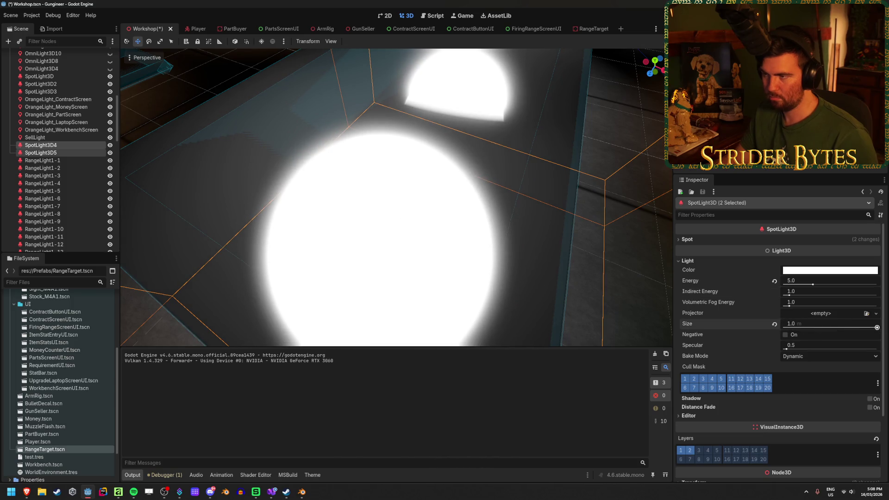
pyautogui.hotkey('ctrl', 'z')
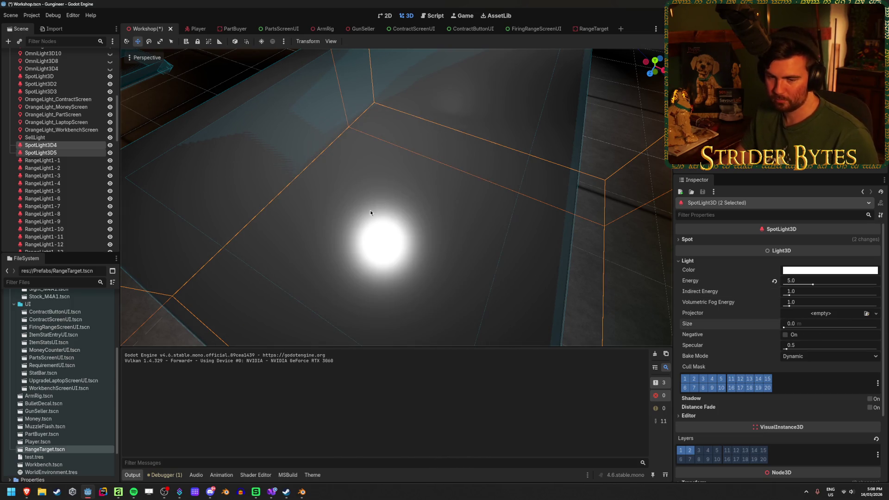
pyautogui.click(816, 359)
pyautogui.click(801, 376)
pyautogui.click(801, 357)
pyautogui.click(799, 385)
pyautogui.hotkey('ctrl', 's')
# Step: Try a wider spotlight cone angle, then reset it to 45
pyautogui.click(687, 239)
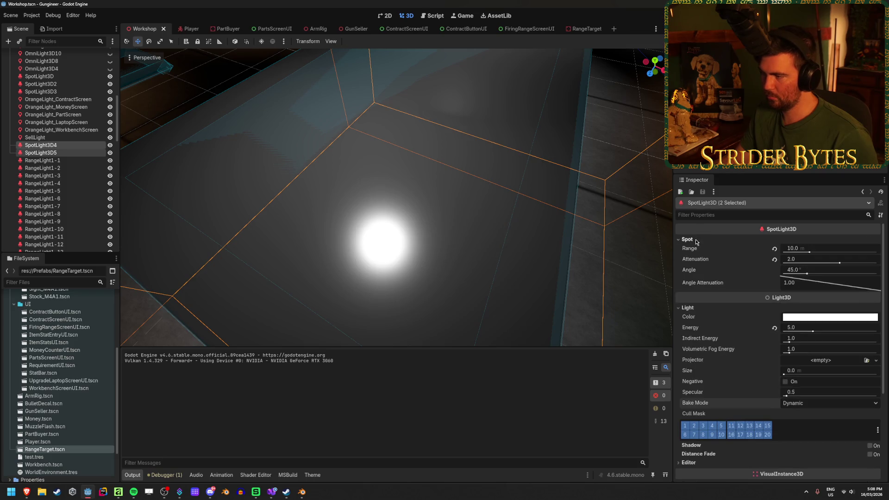
pyautogui.scroll(-5, 396, 198)
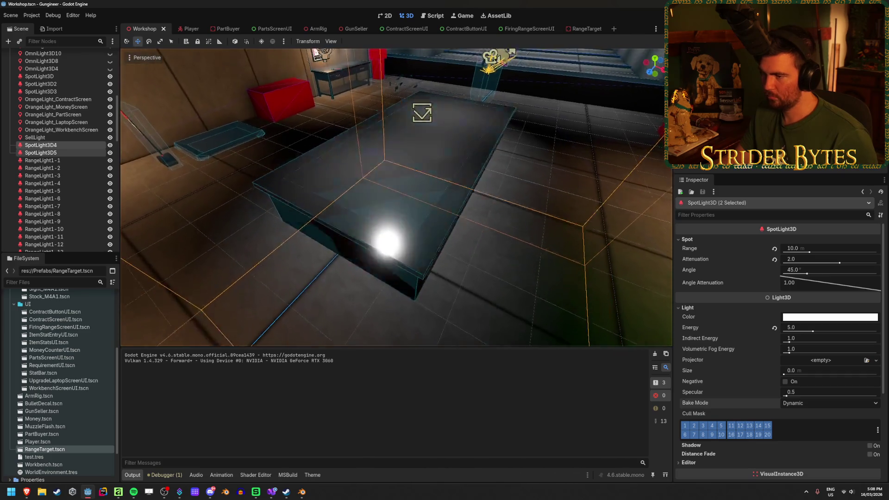
pyautogui.scroll(2, 495, 216)
pyautogui.moveTo(806, 274)
pyautogui.mouseDown()
pyautogui.moveTo(833, 274)
pyautogui.moveTo(795, 274)
pyautogui.moveTo(823, 272)
pyautogui.mouseUp()
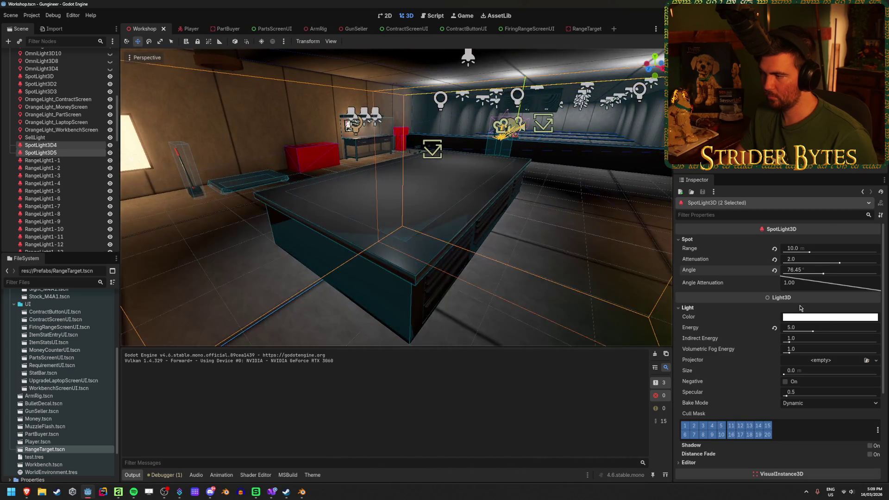
pyautogui.click(774, 270)
pyautogui.hotkey('ctrl', 's')
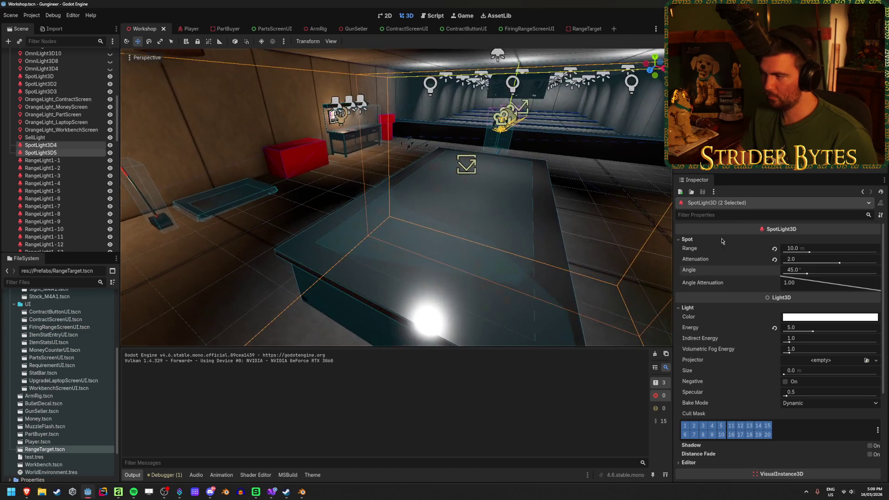
# Step: Test attenuation and range changes, keeping attenuation 2.0 and range 10.0 m
pyautogui.moveTo(839, 264)
pyautogui.mouseDown()
pyautogui.moveTo(778, 271)
pyautogui.moveTo(843, 268)
pyautogui.mouseUp()
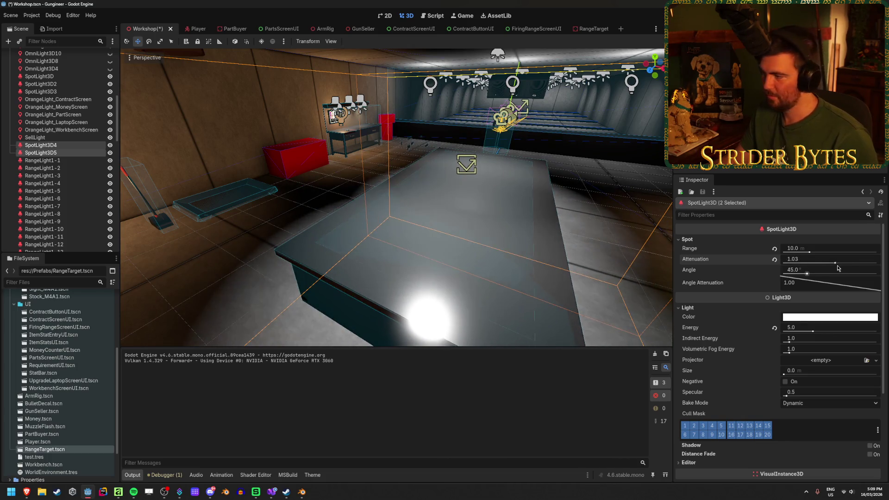
pyautogui.hotkey('ctrl', 'z')
pyautogui.hotkey('ctrl', 'z')
pyautogui.hotkey('ctrl', 'z')
pyautogui.moveTo(817, 250); pyautogui.dragTo(800, 250)
pyautogui.hotkey('ctrl', 'z')
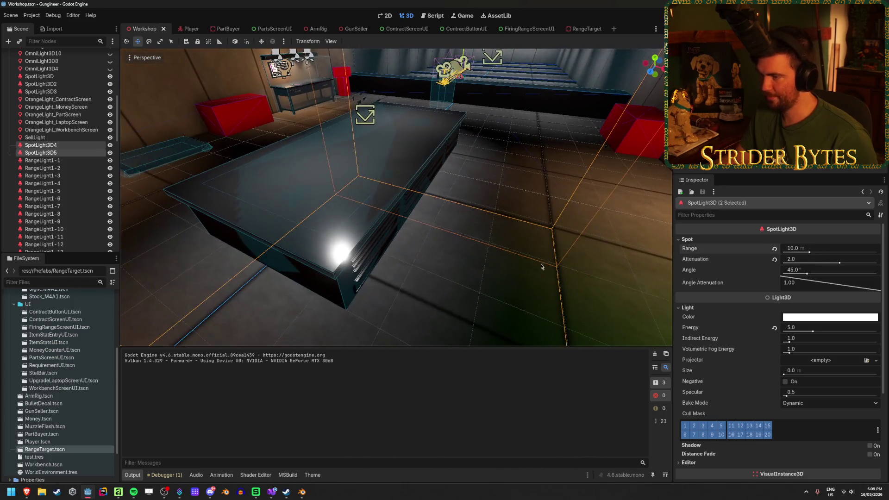
pyautogui.click(541, 266)
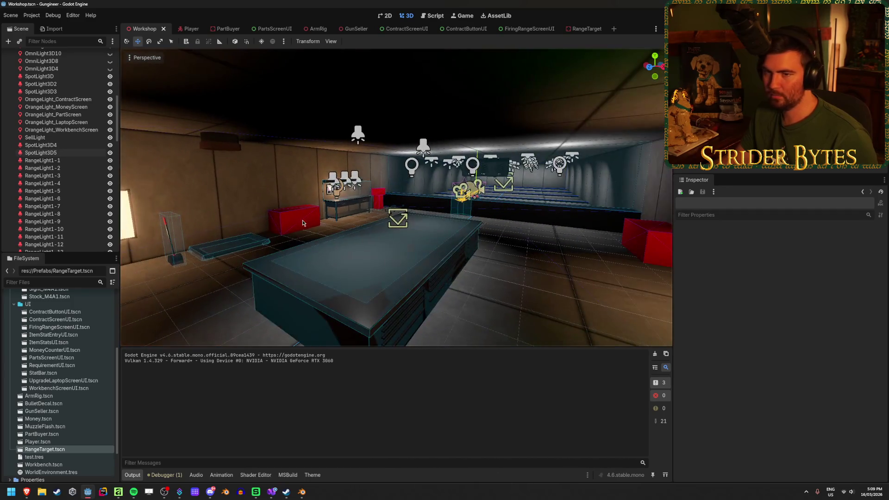
pyautogui.click(35, 138)
# Step: Hide and then re-show the orange screen lights and SellLight, and save the scene
pyautogui.keyDown('shift'); pyautogui.click(58, 99); pyautogui.keyUp('shift')
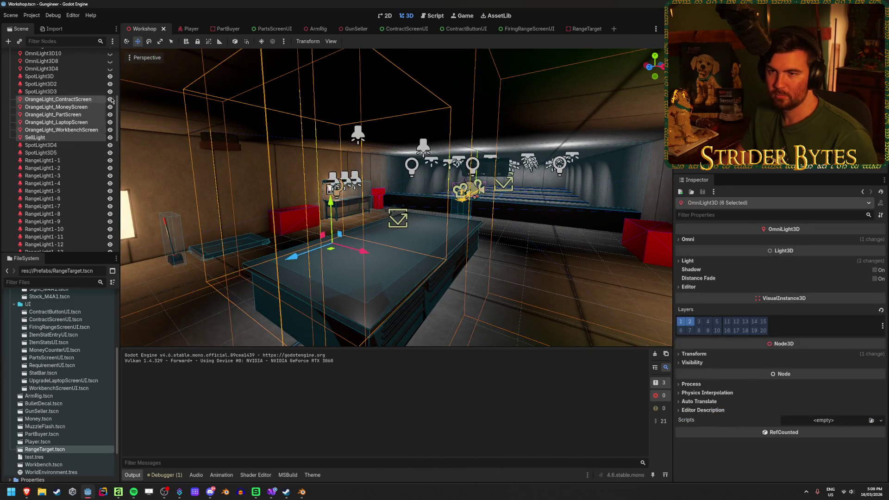
pyautogui.click(110, 99)
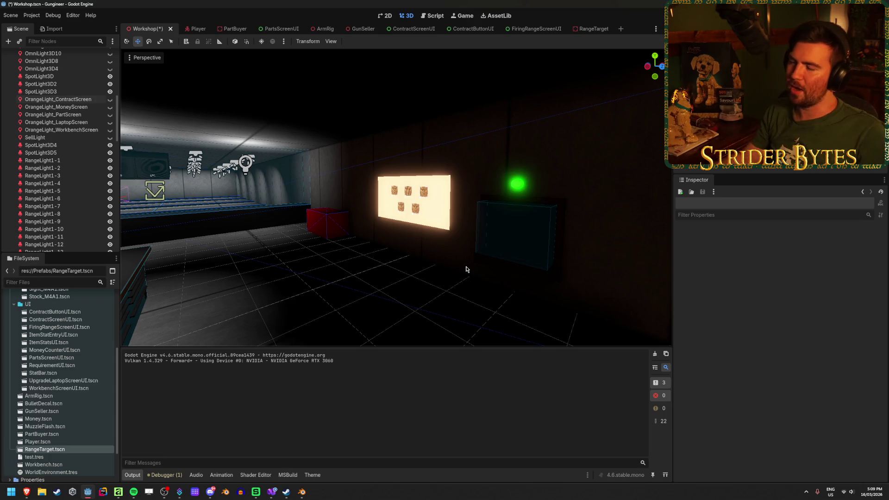
pyautogui.moveTo(456, 271); pyautogui.dragTo(462, 259)
pyautogui.click(51, 137)
pyautogui.keyDown('shift'); pyautogui.click(91, 99); pyautogui.keyUp('shift')
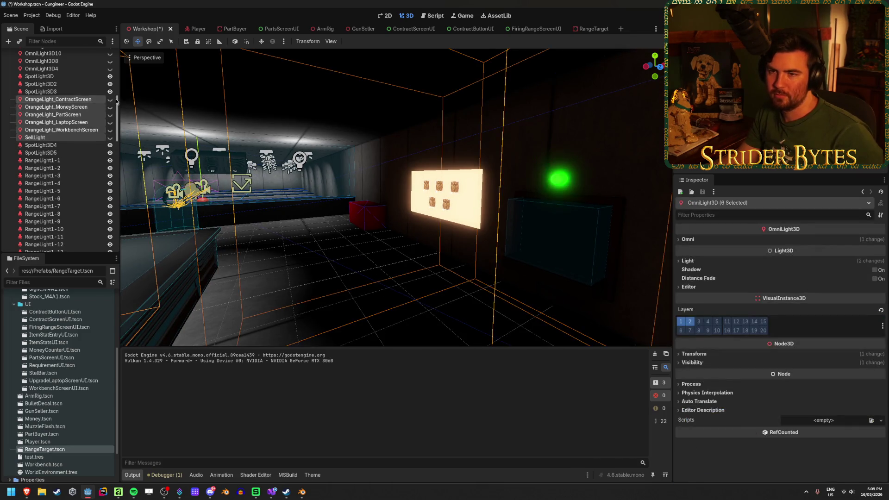
pyautogui.click(110, 99)
pyautogui.hotkey('ctrl', 's')
# Step: Dim the laptop screen's orange light to energy 0.25
pyautogui.moveTo(402, 285)
pyautogui.mouseDown()
pyautogui.moveTo(352, 282)
pyautogui.moveTo(402, 285)
pyautogui.mouseUp()
pyautogui.click(337, 172)
pyautogui.moveTo(791, 280)
pyautogui.mouseDown()
pyautogui.moveTo(759, 280)
pyautogui.moveTo(797, 282)
pyautogui.mouseUp()
pyautogui.click(407, 224)
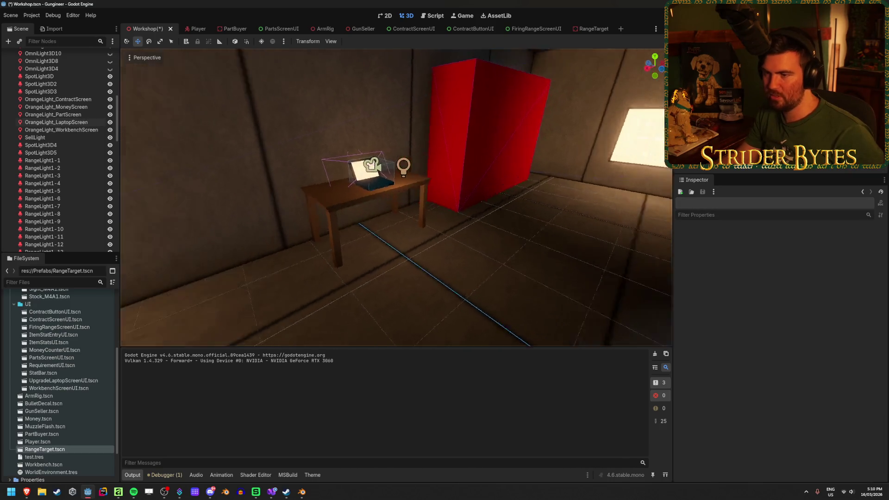
# Step: Slide OrangeLight_LaptopScreen sideways along the desk toward the laptop
pyautogui.press('s')
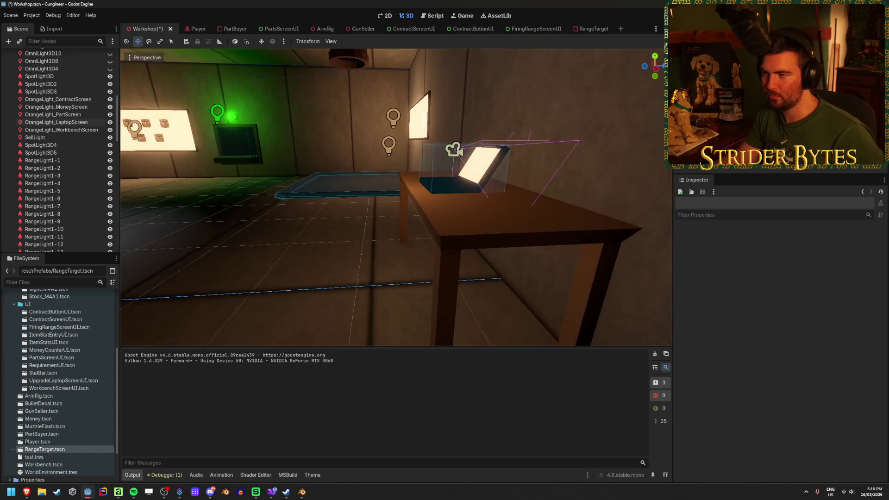
pyautogui.click(56, 122)
pyautogui.moveTo(433, 149)
pyautogui.mouseDown()
pyautogui.moveTo(475, 159)
pyautogui.moveTo(452, 163)
pyautogui.moveTo(453, 148)
pyautogui.mouseUp()
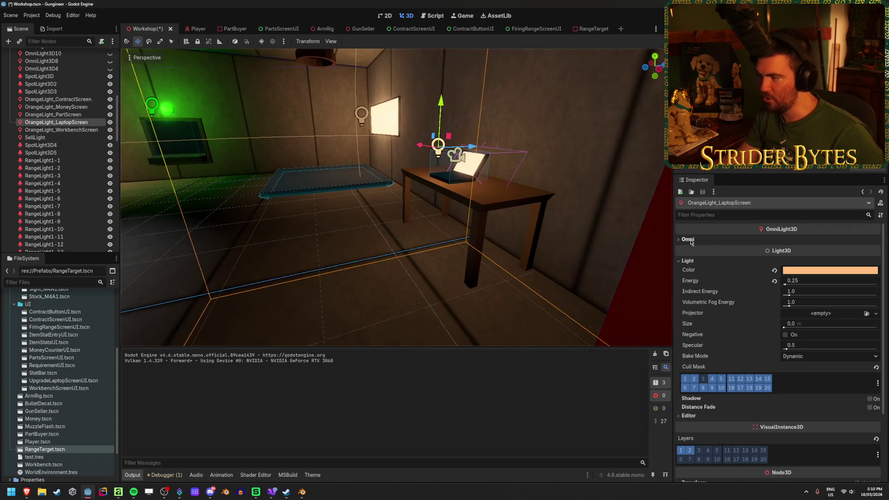
# Step: Reduce the laptop screen light's Omni range to about 1.61
pyautogui.click(820, 239)
pyautogui.moveTo(821, 248)
pyautogui.mouseDown()
pyautogui.moveTo(789, 249)
pyautogui.moveTo(800, 248)
pyautogui.mouseUp()
pyautogui.moveTo(401, 159)
pyautogui.mouseDown()
pyautogui.moveTo(408, 153)
pyautogui.moveTo(402, 168)
pyautogui.mouseUp()
# Step: Lower the laptop light to sit just in front of the screen, then select the laptop's Cube mesh
pyautogui.moveTo(437, 202); pyautogui.dragTo(472, 210)
pyautogui.moveTo(431, 166); pyautogui.dragTo(434, 180)
pyautogui.scroll(5, 434, 180)
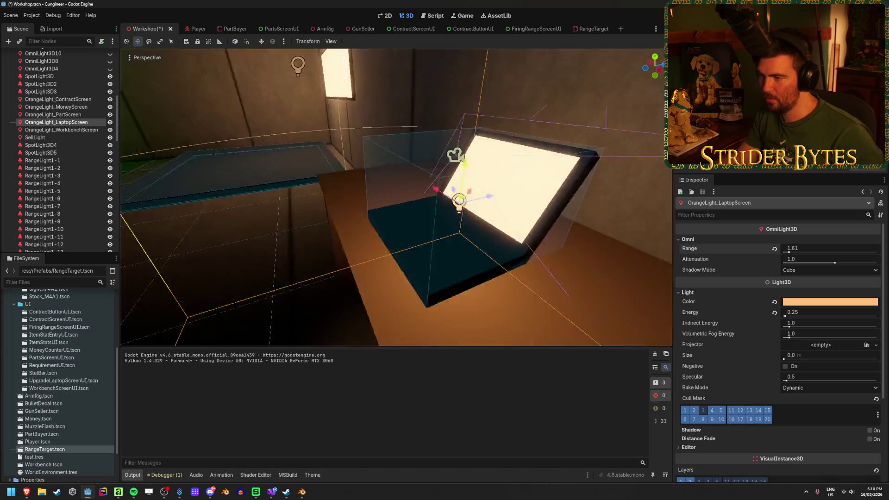
pyautogui.scroll(-3, 427, 254)
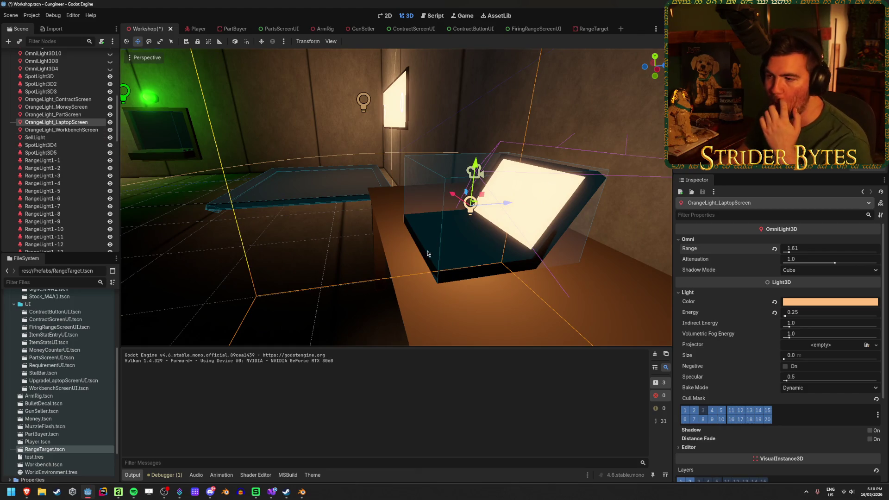
pyautogui.click(426, 254)
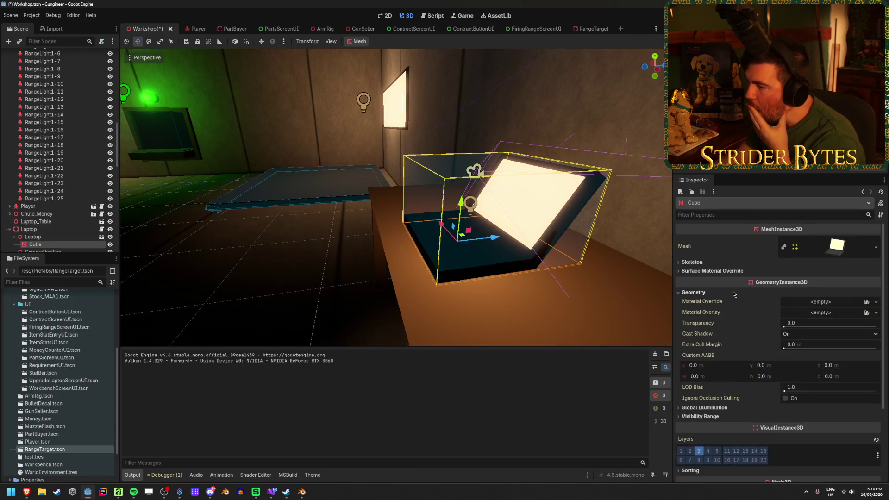
pyautogui.click(804, 340)
pyautogui.click(804, 351)
pyautogui.click(804, 337)
pyautogui.click(804, 357)
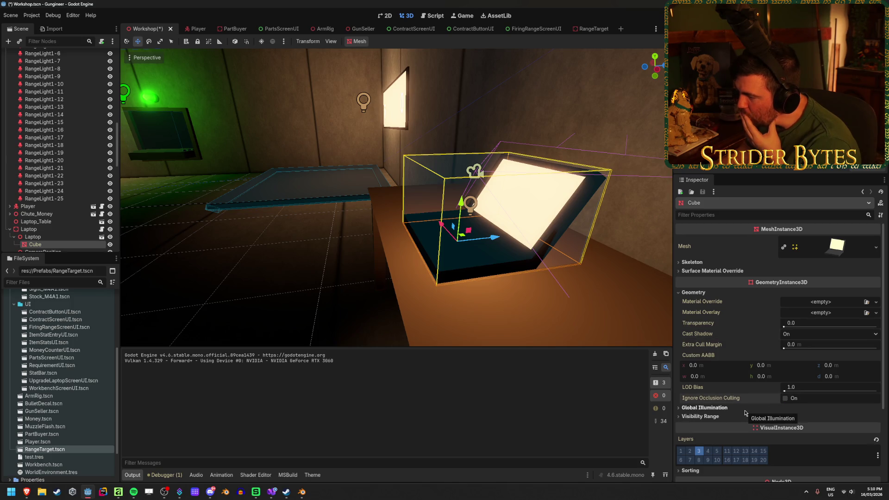
pyautogui.click(697, 293)
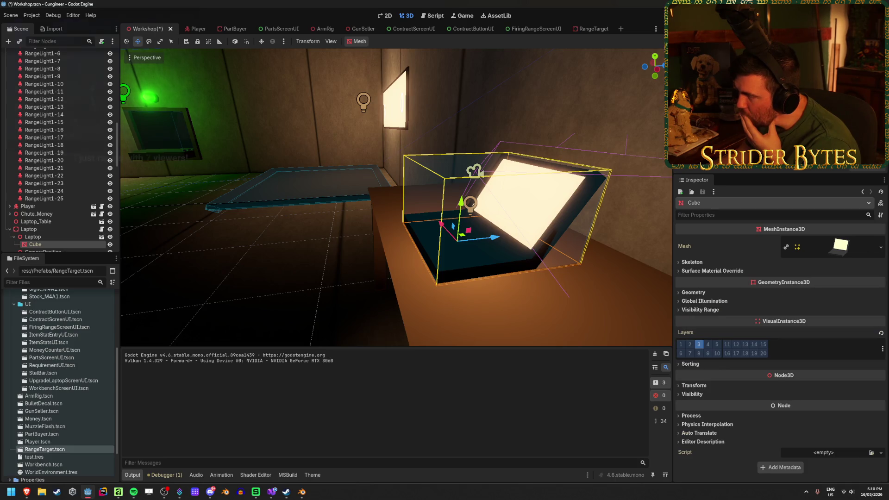
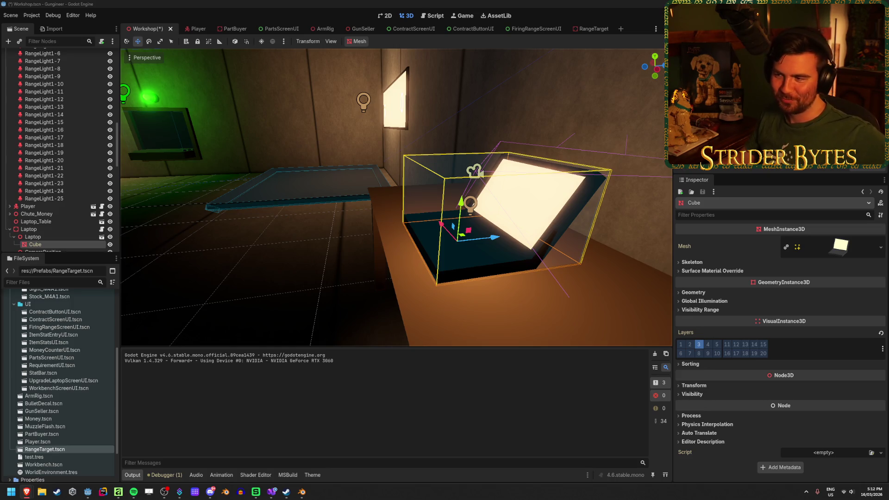
# Step: Fly the editor view through the workshop, past the range and wall board, back to the laptop
pyautogui.click(397, 199)
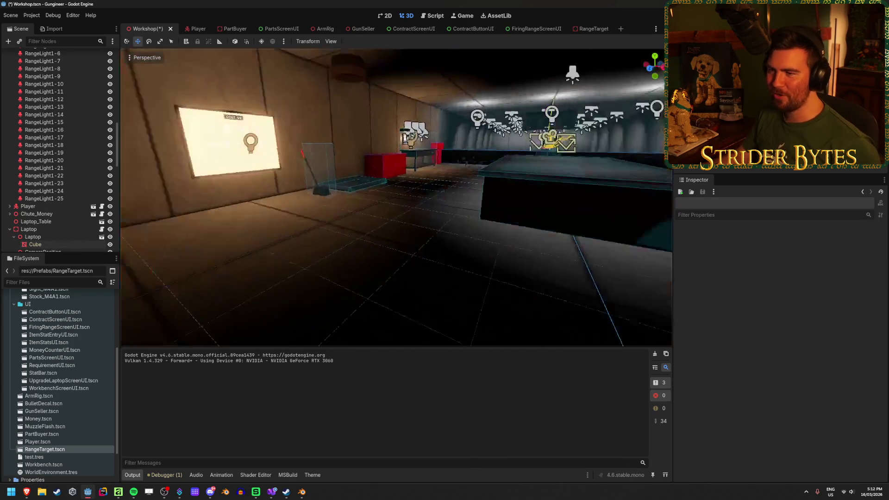
pyautogui.press('s')
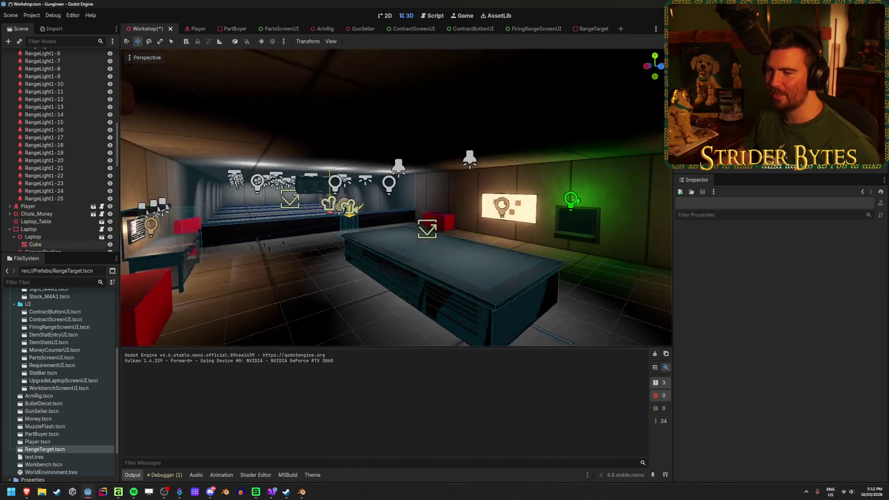
pyautogui.press('w')
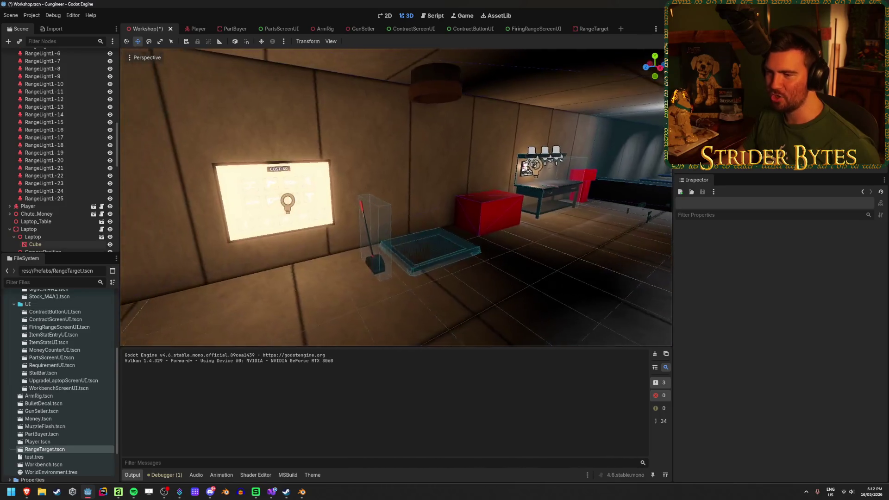
pyautogui.press('w')
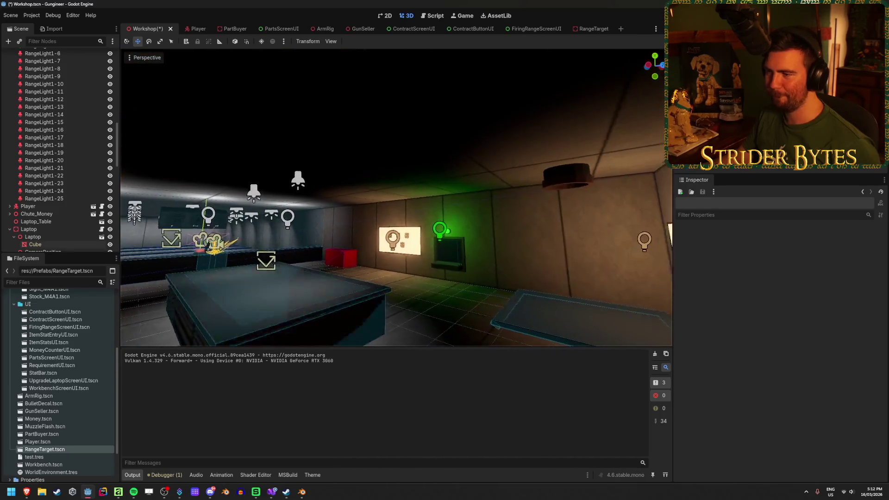
pyautogui.press('w')
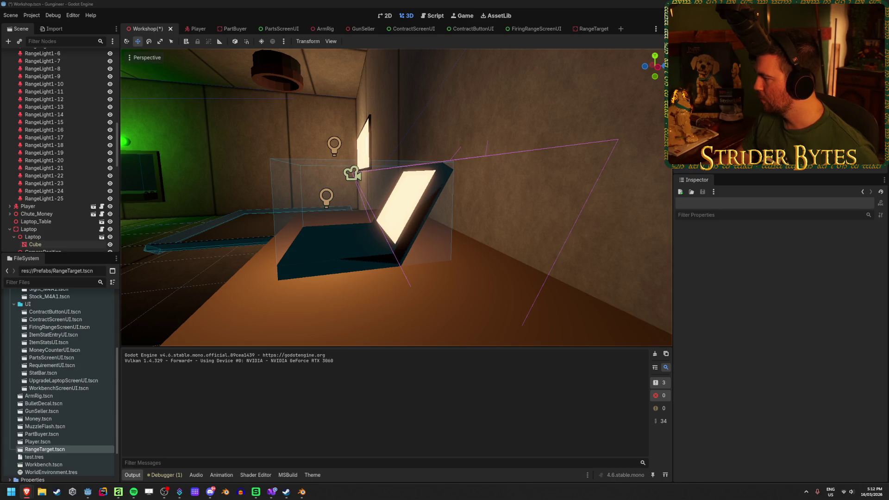
# Step: Save the Workshop scene with Ctrl+S and run the game with F5
pyautogui.scroll(5, 76, 141)
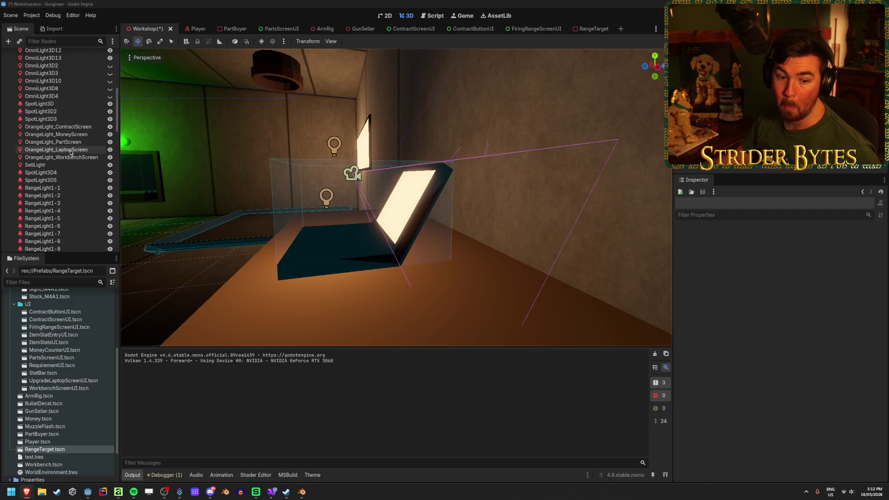
pyautogui.click(70, 149)
pyautogui.click(353, 174)
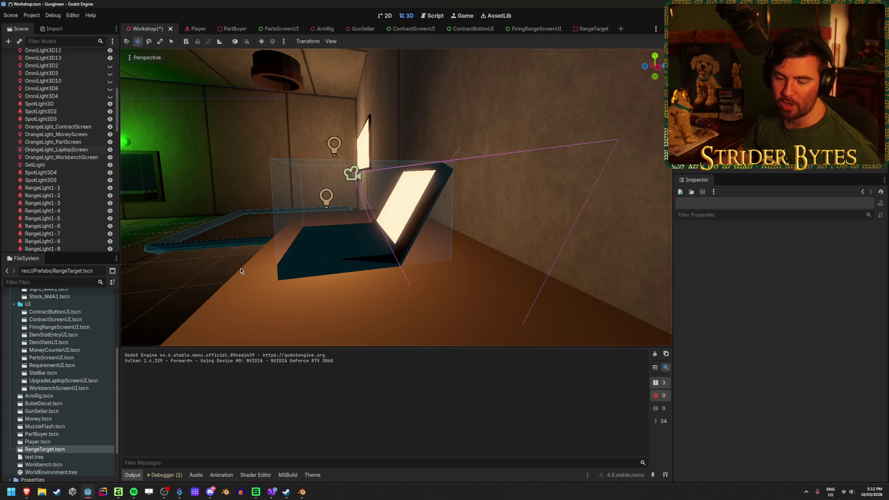
pyautogui.scroll(-5, 482, 173)
pyautogui.hotkey('ctrl', 's')
pyautogui.press('F5')
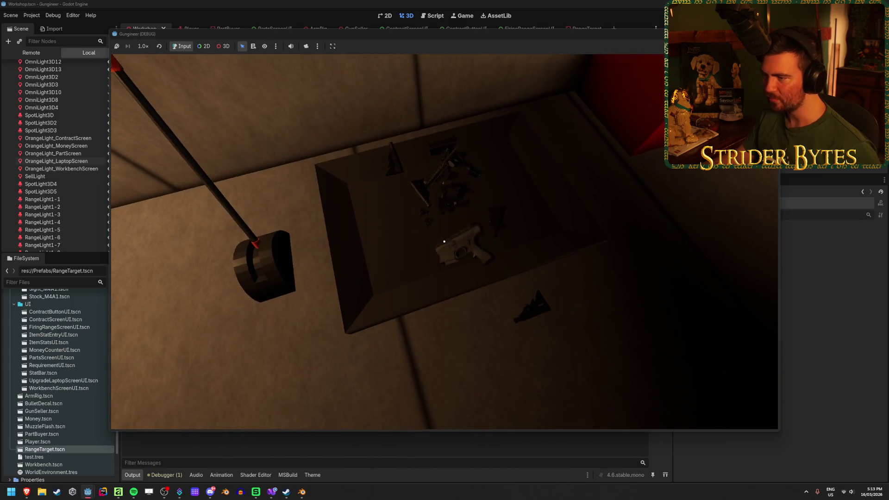
# Step: Pick up the white gun part from the desk and walk up to the workbench stats screen
pyautogui.click(444, 241)
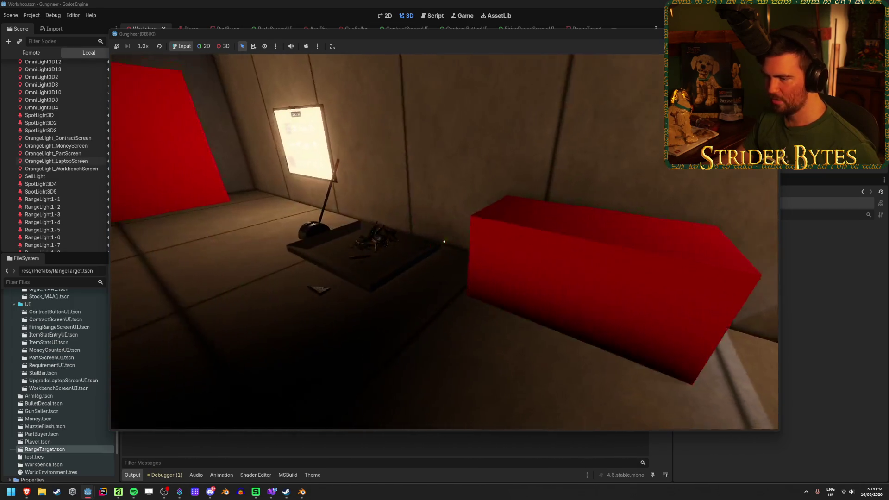
pyautogui.press('w')
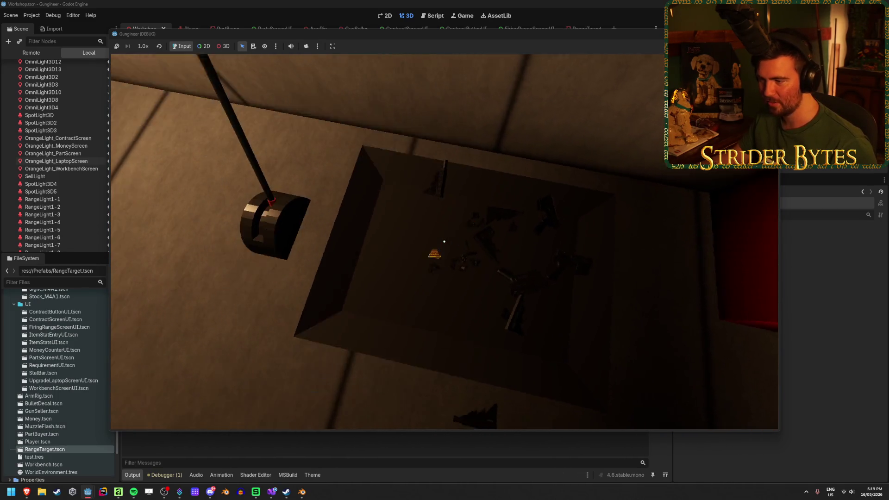
pyautogui.press('w')
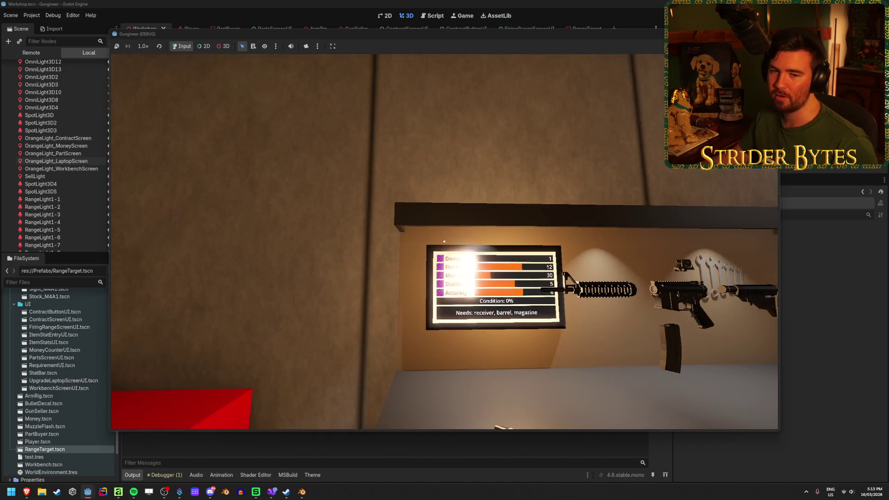
pyautogui.press('w')
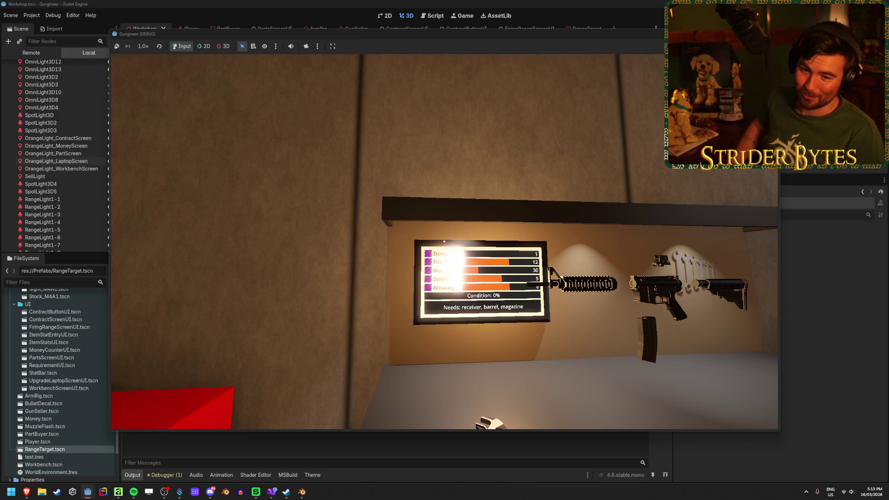
pyautogui.moveTo(445, 242)
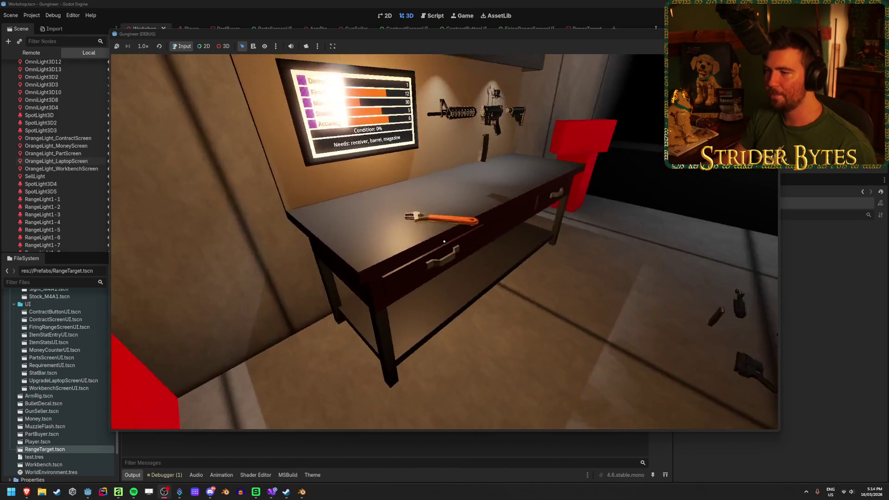
# Step: Equip the rifle with key 1 and test-fire four shots down the range
pyautogui.press('1')
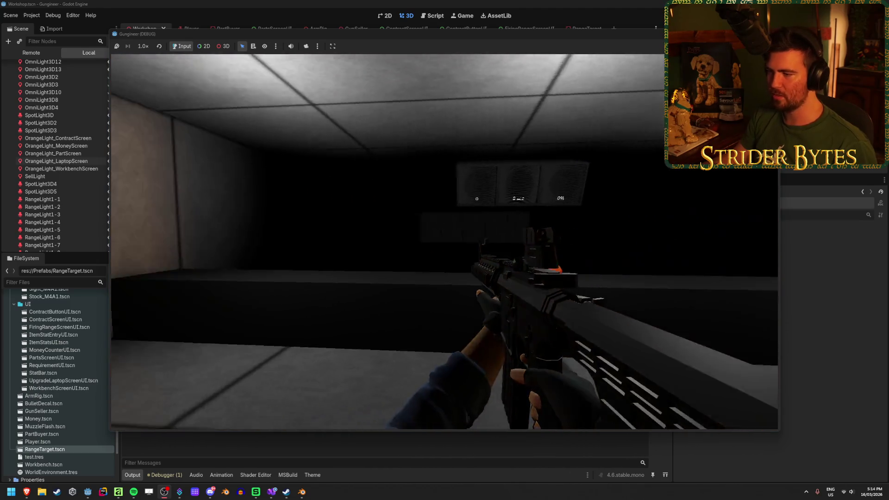
pyautogui.click(445, 241)
pyautogui.click(445, 242)
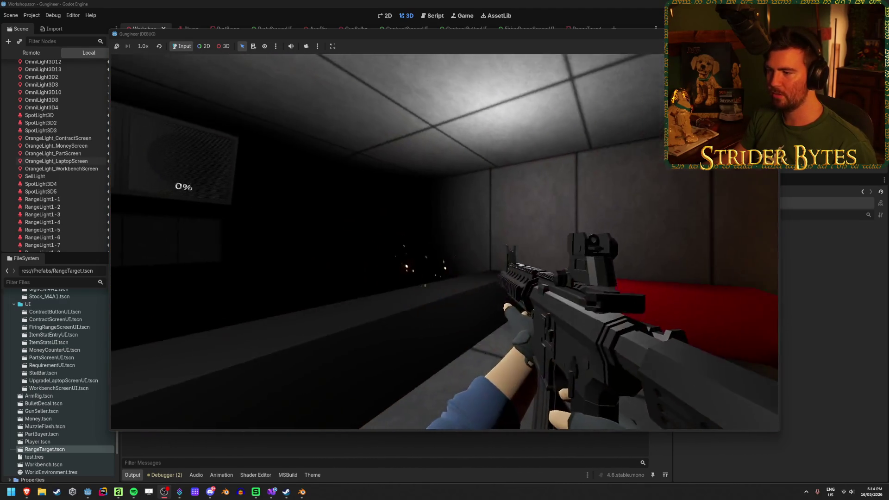
pyautogui.click(444, 242)
pyautogui.click(444, 241)
# Step: Start the range with the red button, aim and shoot targets to 99 hits, then reload
pyautogui.press('e')
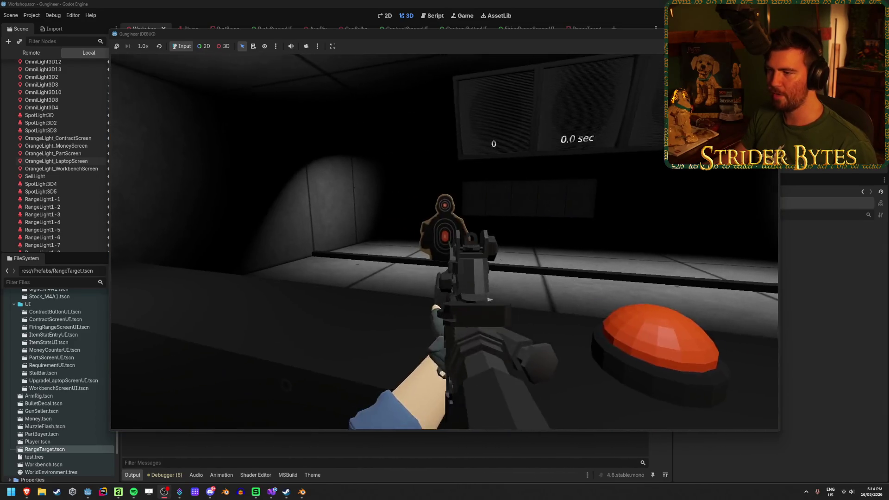
pyautogui.rightClick(445, 250)
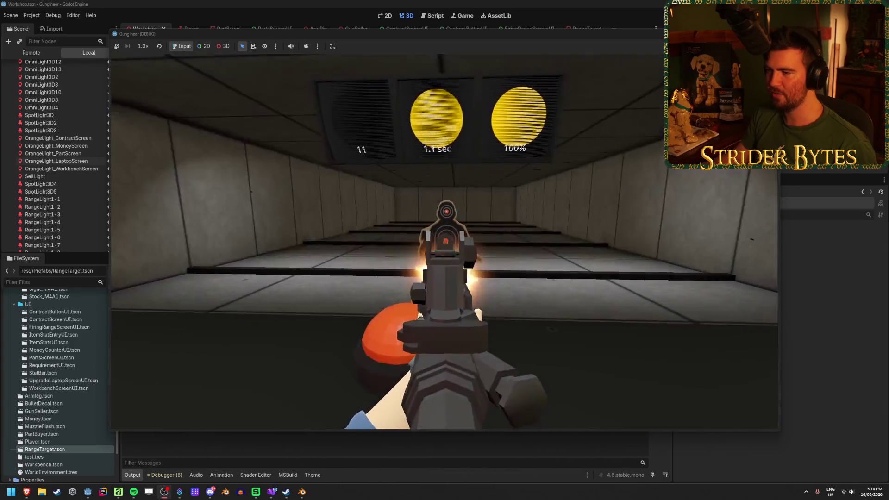
pyautogui.click(445, 242)
pyautogui.click(445, 242)
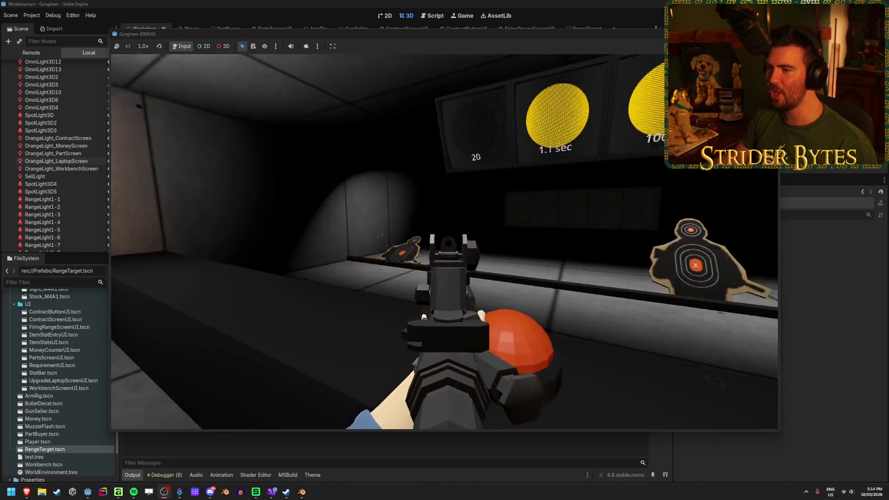
pyautogui.click(444, 242)
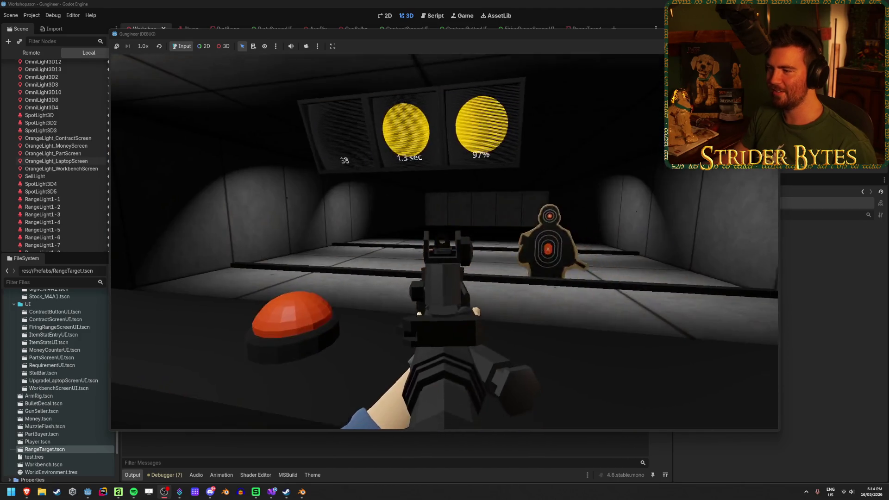
pyautogui.click(445, 242)
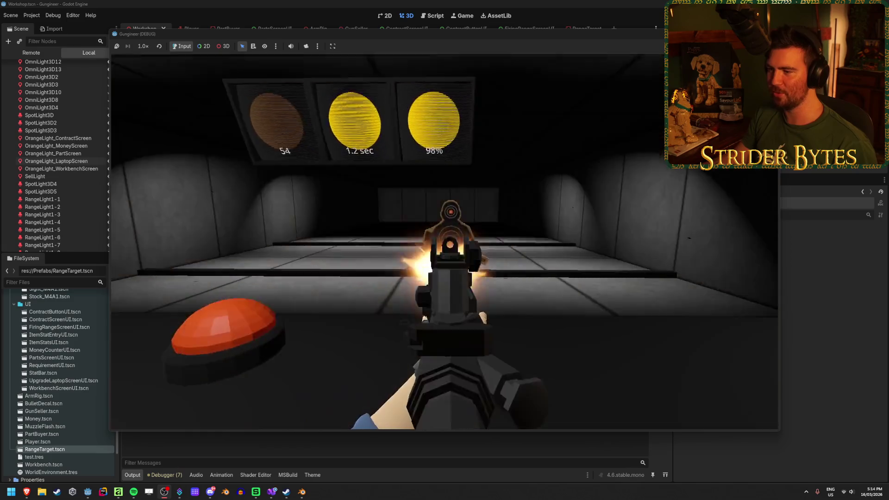
pyautogui.click(444, 242)
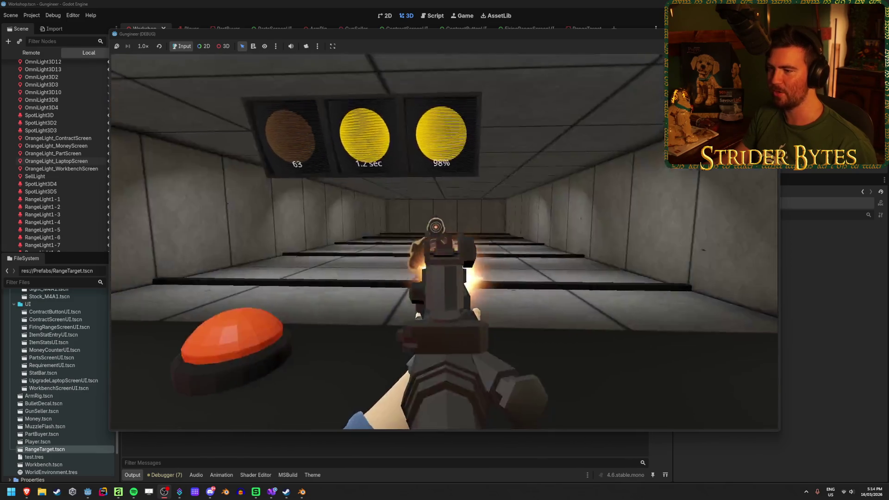
pyautogui.click(445, 241)
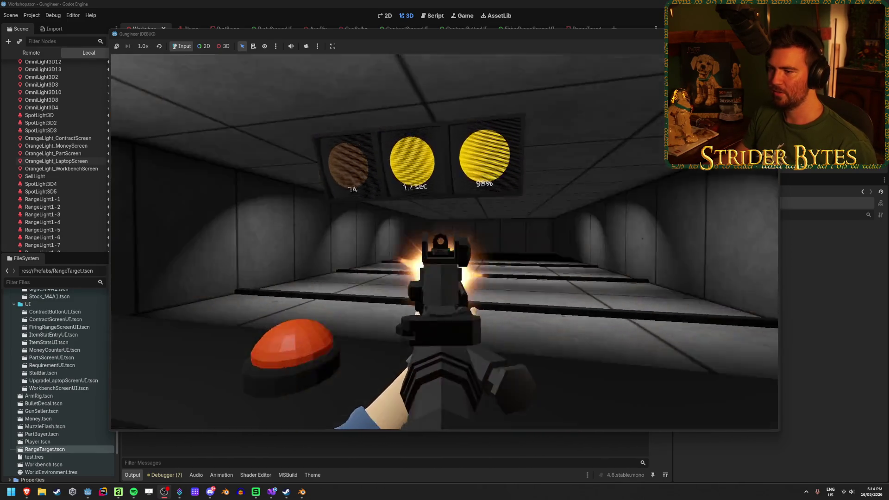
pyautogui.click(445, 241)
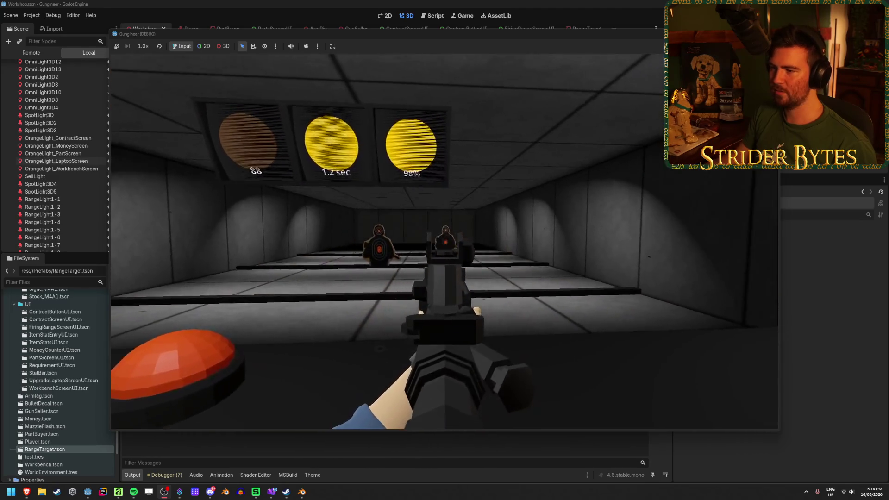
pyautogui.click(444, 241)
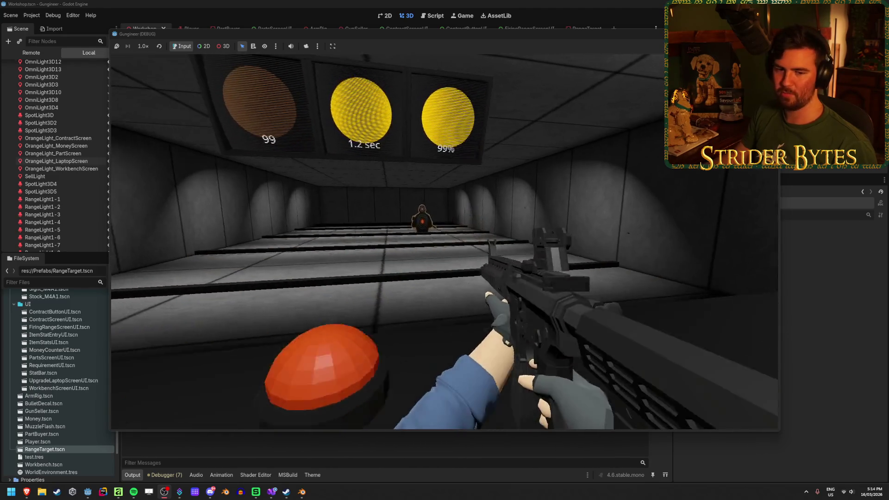
pyautogui.press('r')
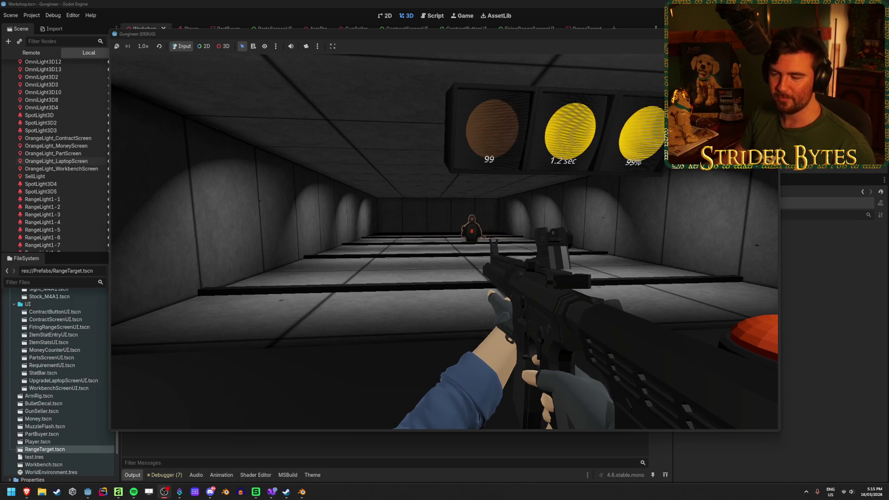
# Step: Aim down the sights again and fire more shots at the range targets
pyautogui.rightClick(445, 240)
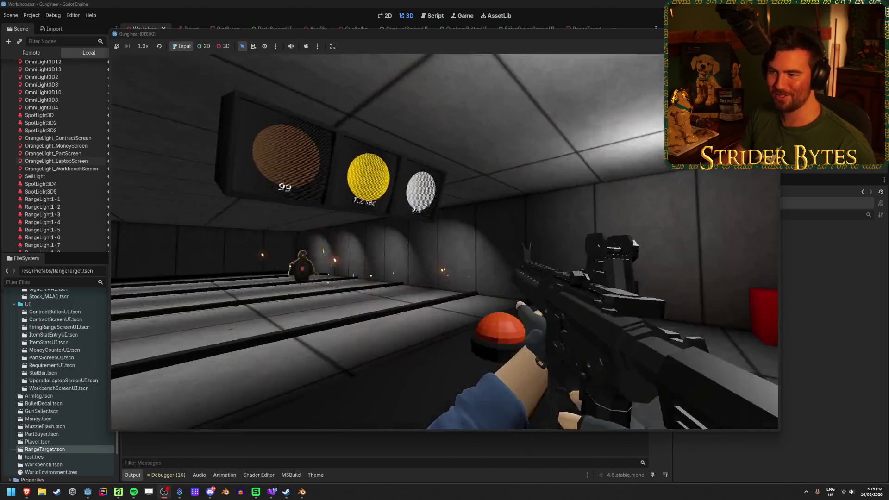
pyautogui.click(445, 241)
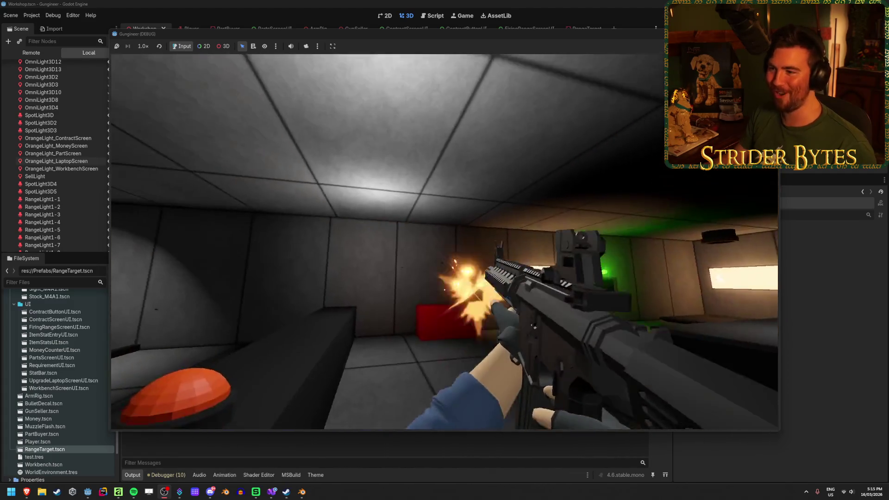
pyautogui.click(444, 240)
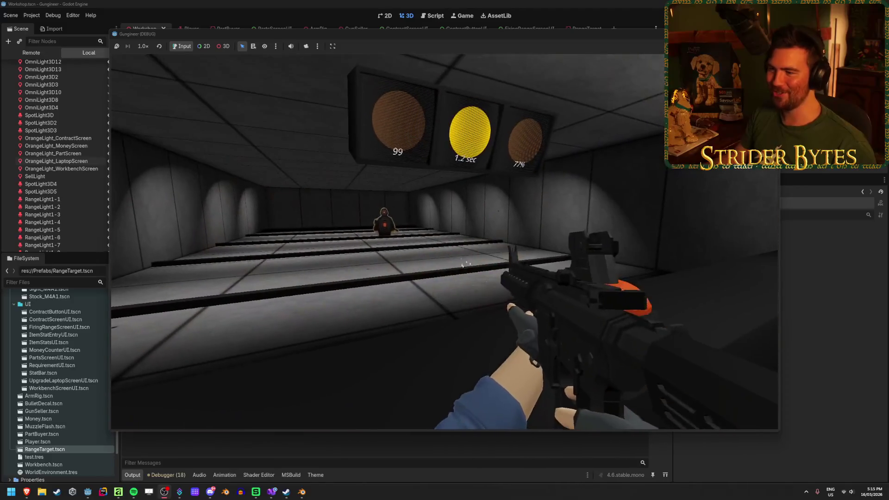
pyautogui.click(464, 264)
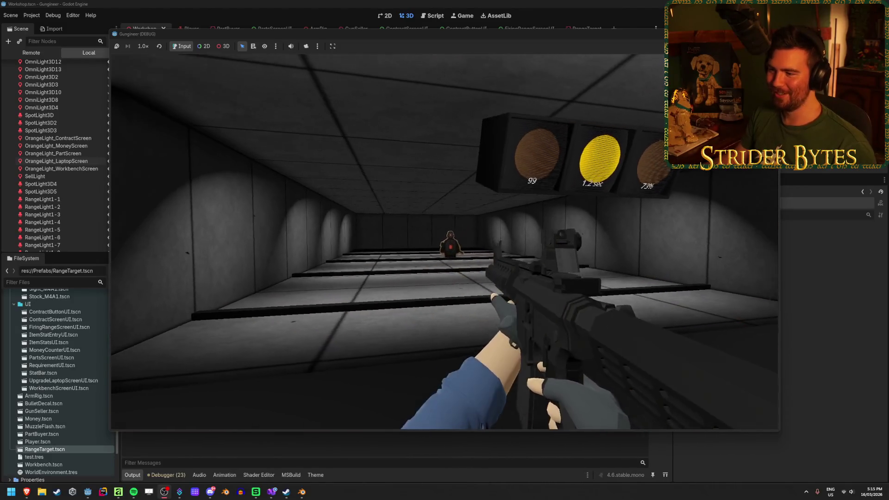
pyautogui.rightClick(444, 241)
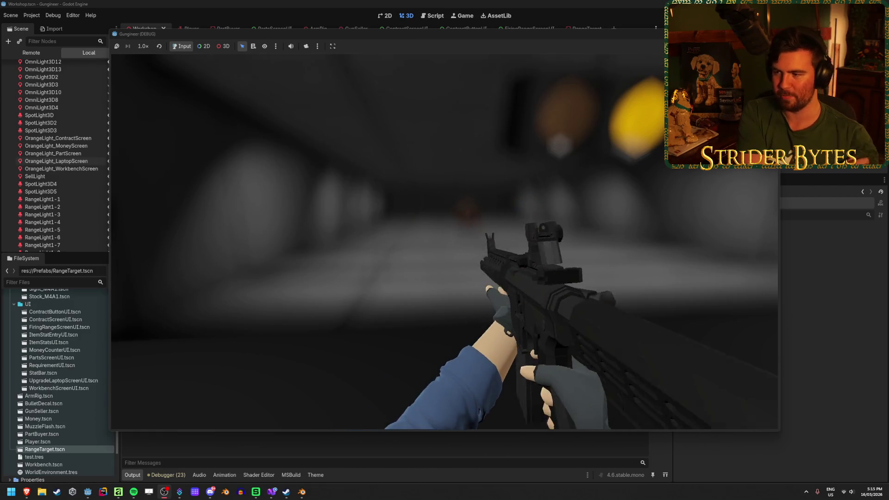
pyautogui.press('r')
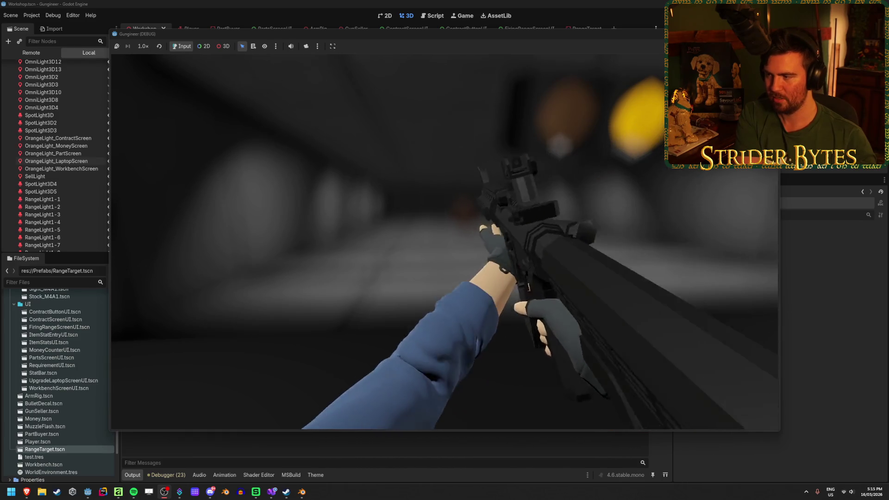
pyautogui.press('r')
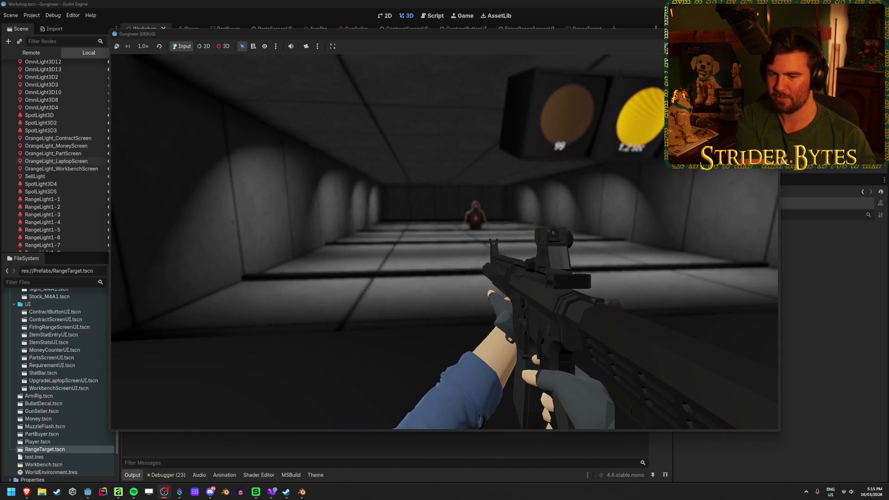
pyautogui.rightClick(444, 241)
pyautogui.press('r')
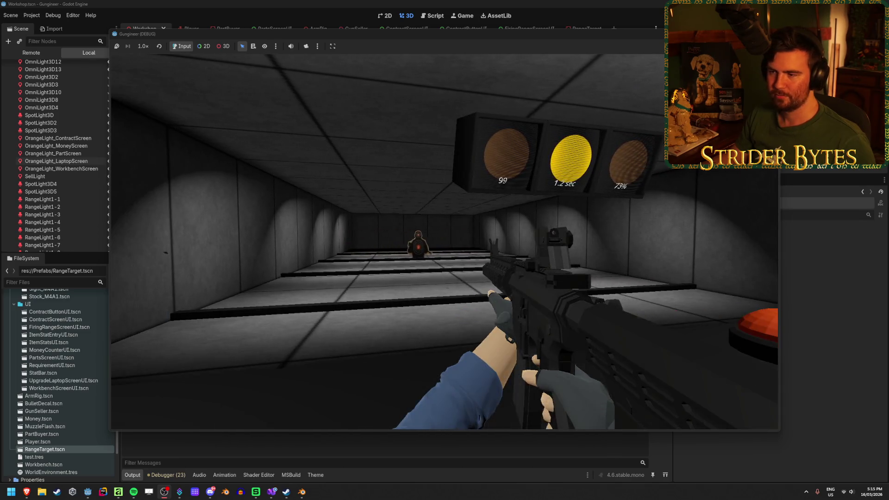
pyautogui.rightClick(444, 241)
pyautogui.click(445, 241)
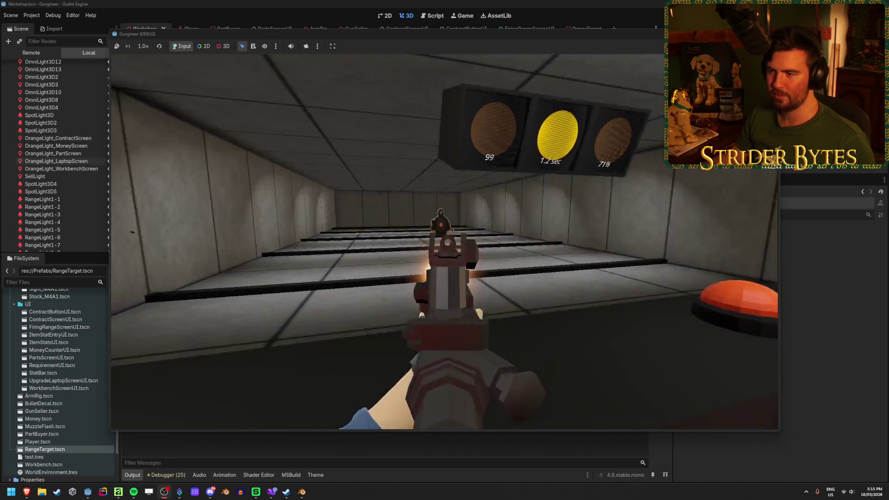
# Step: Fire four more rifle shots at the range target, raising the count to 106
pyautogui.click(444, 241)
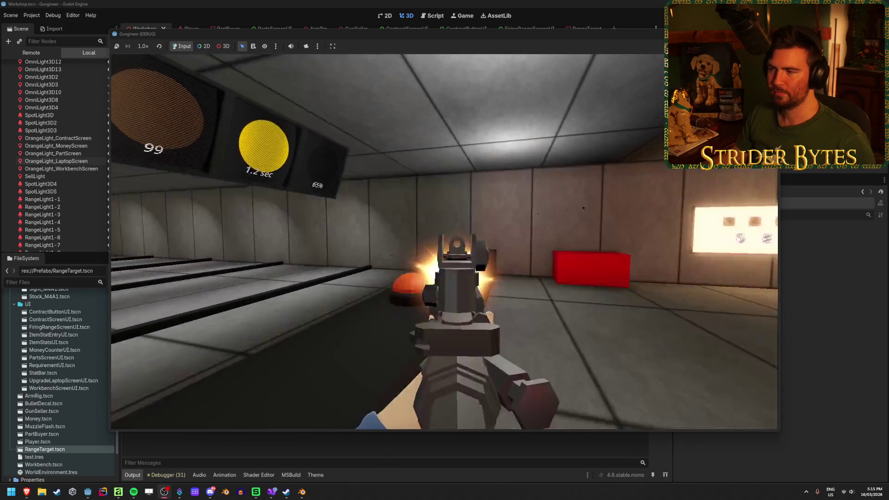
pyautogui.click(444, 240)
pyautogui.click(444, 241)
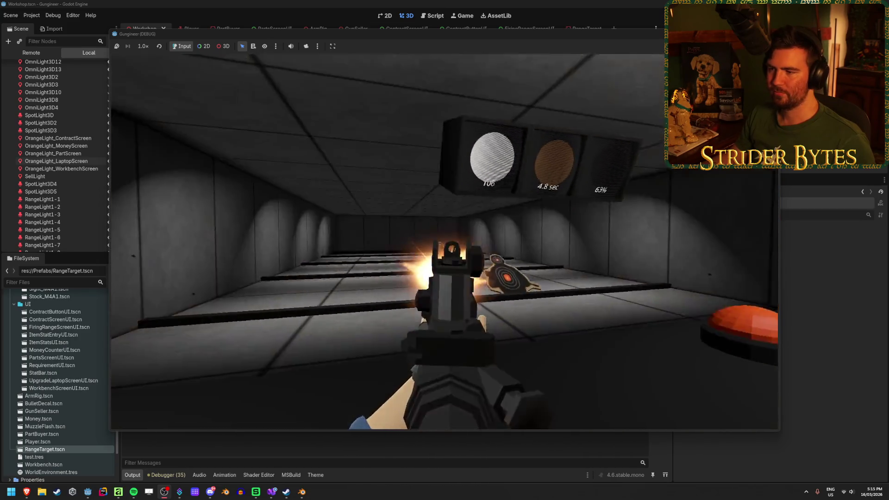
pyautogui.click(445, 241)
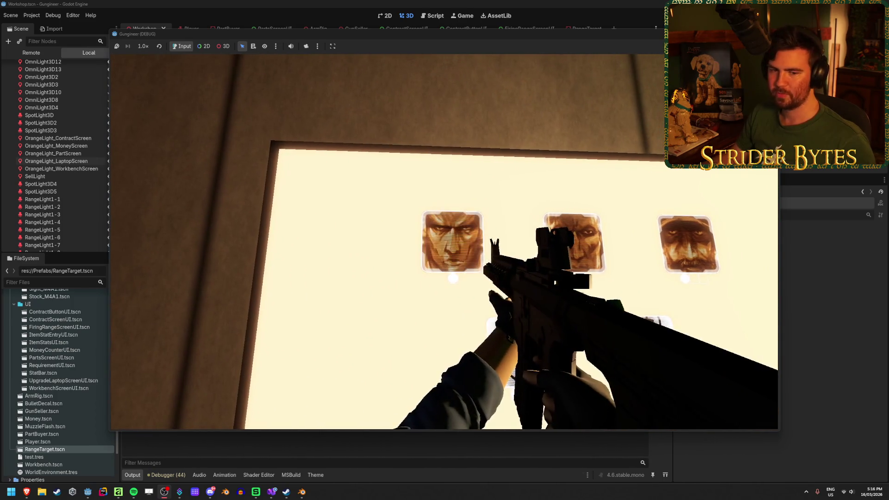
# Step: Walk to the contract screen, set the rifle on the shelf, and visit the money box
pyautogui.press('w')
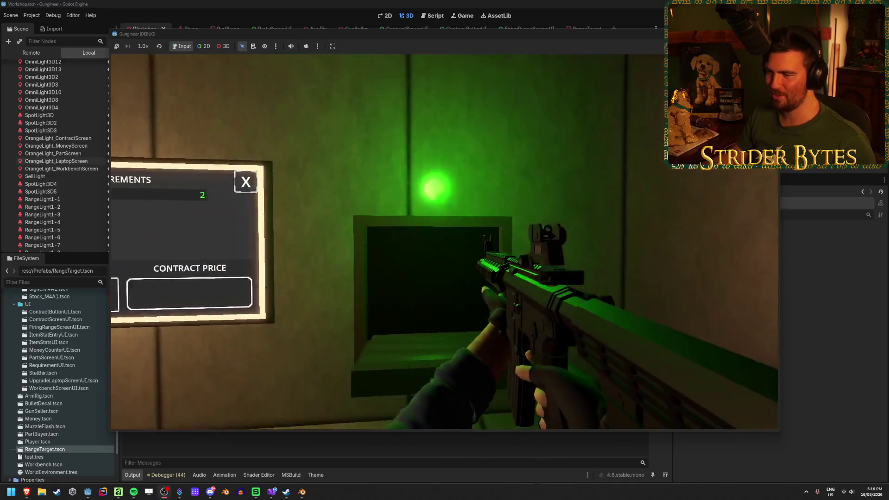
pyautogui.press('e')
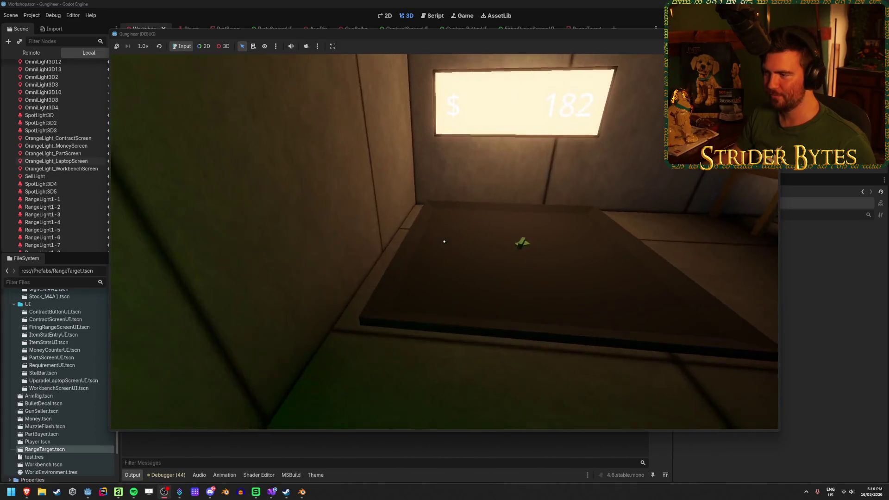
pyautogui.press('w')
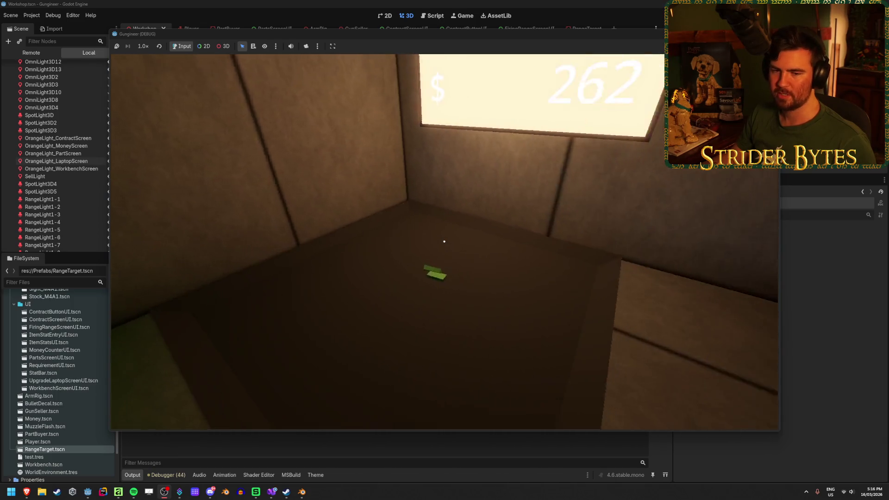
pyautogui.press('s')
pyautogui.press('s')
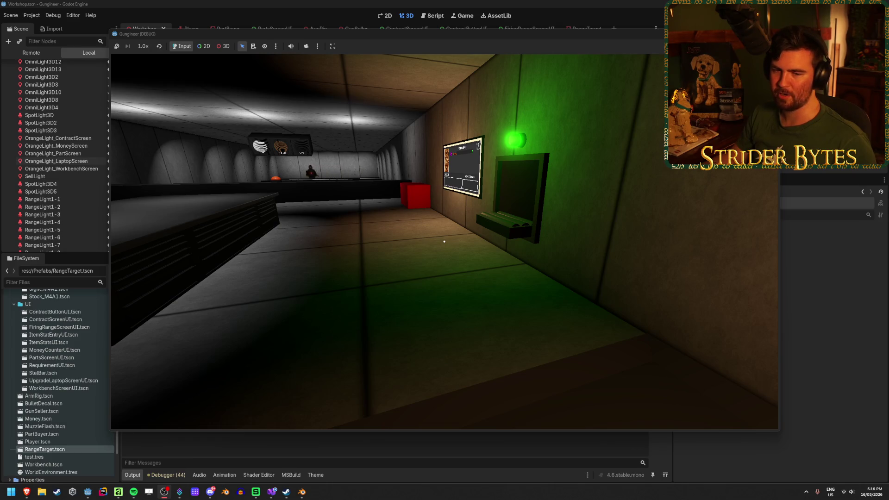
# Step: Walk past the range lane and laptop desk, then stop the game with F8
pyautogui.press('w')
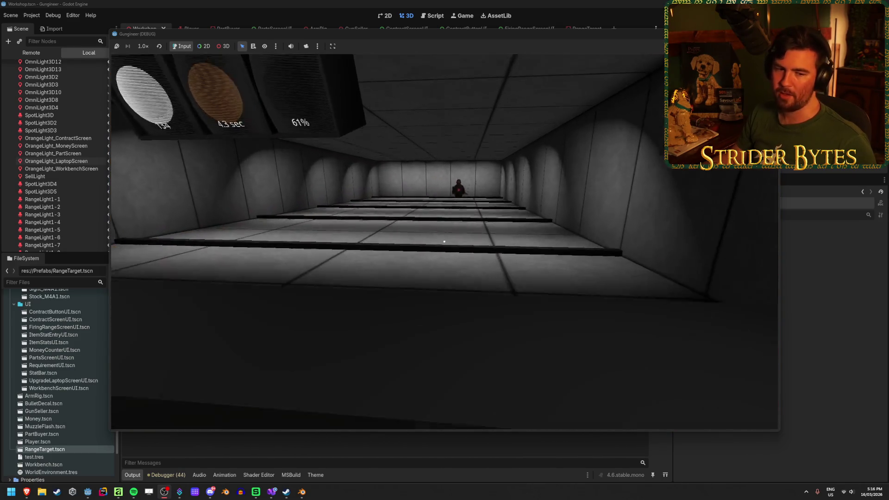
pyautogui.press('s')
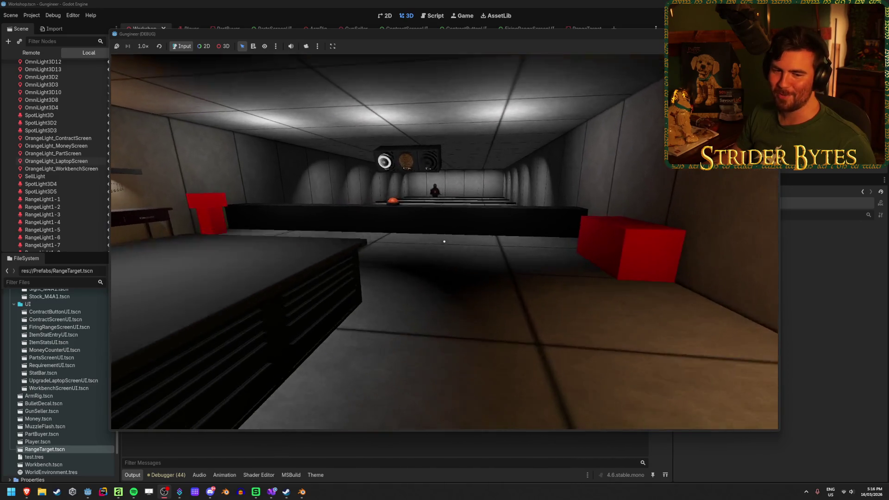
pyautogui.press('w')
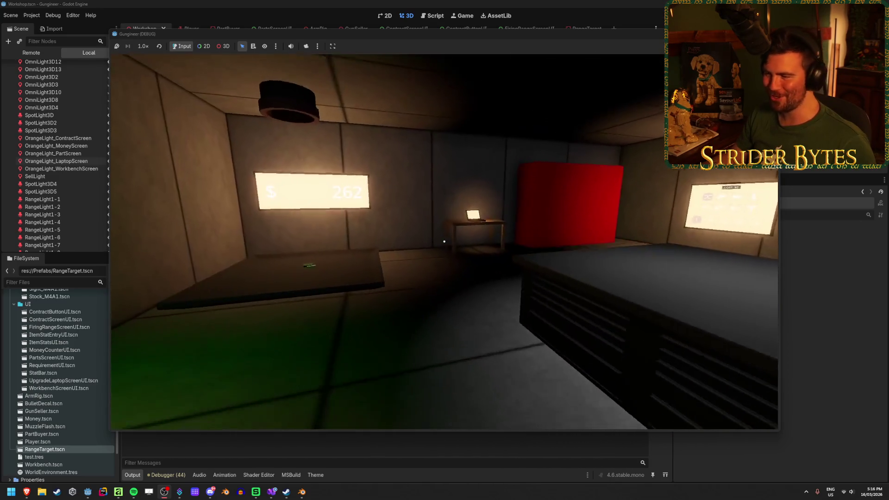
pyautogui.press('w')
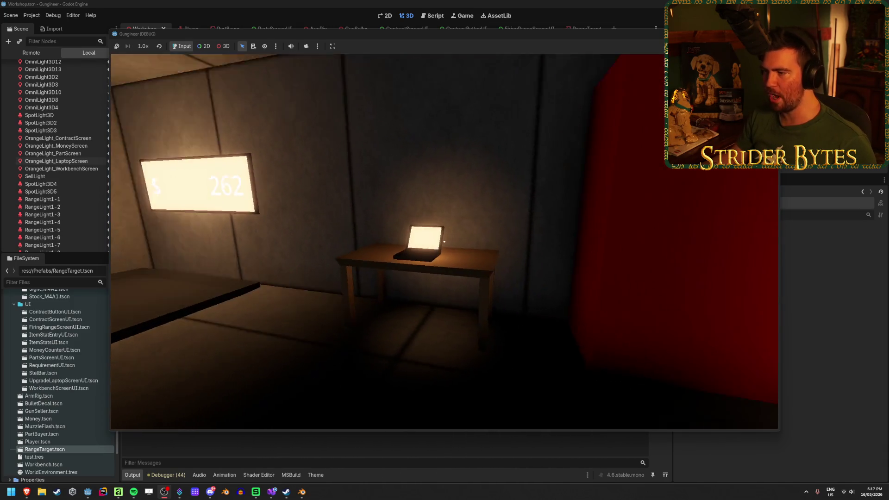
pyautogui.press('a')
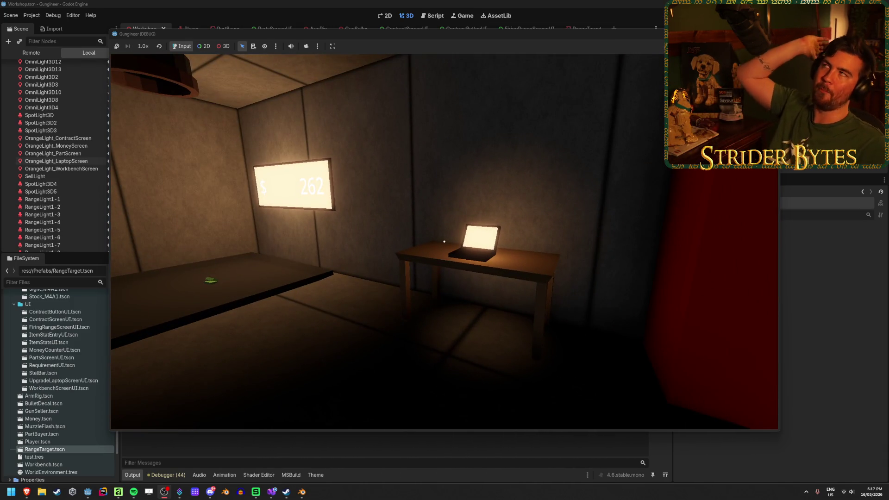
pyautogui.press('s')
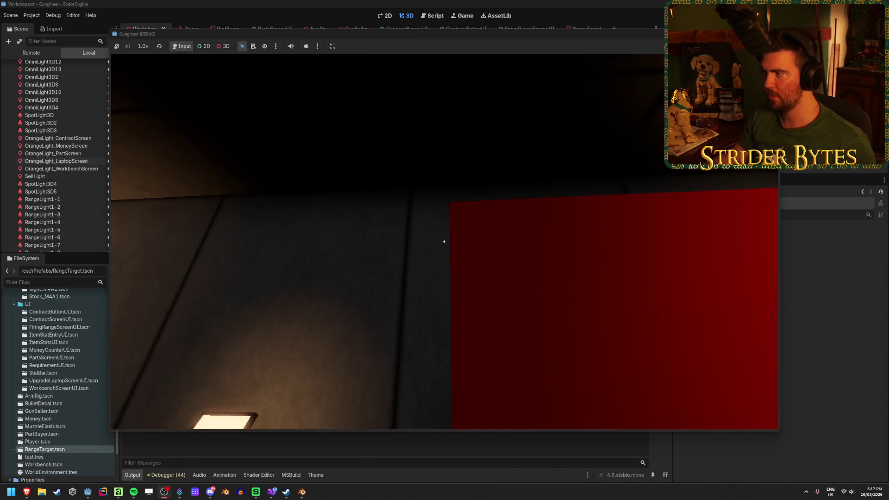
pyautogui.press('F8')
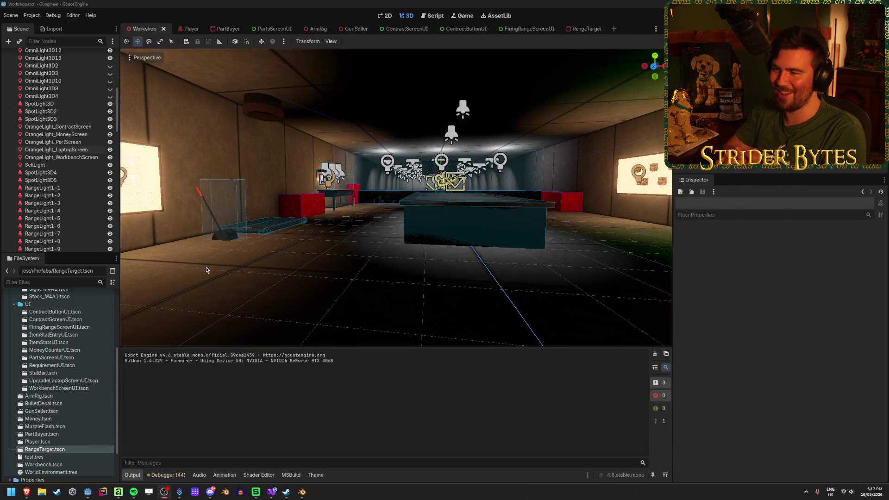
# Step: Select OrangeLight_LaptopScreen and turn on its Shadow casting in the Inspector
pyautogui.press('w')
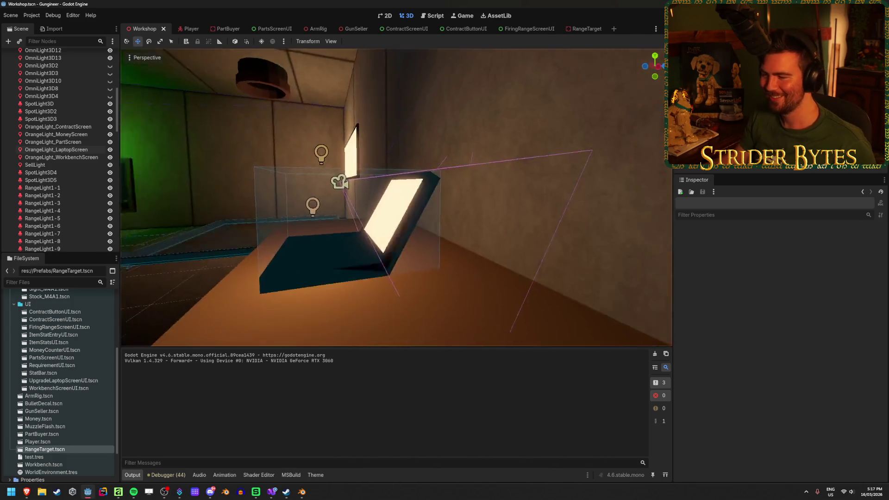
pyautogui.click(55, 152)
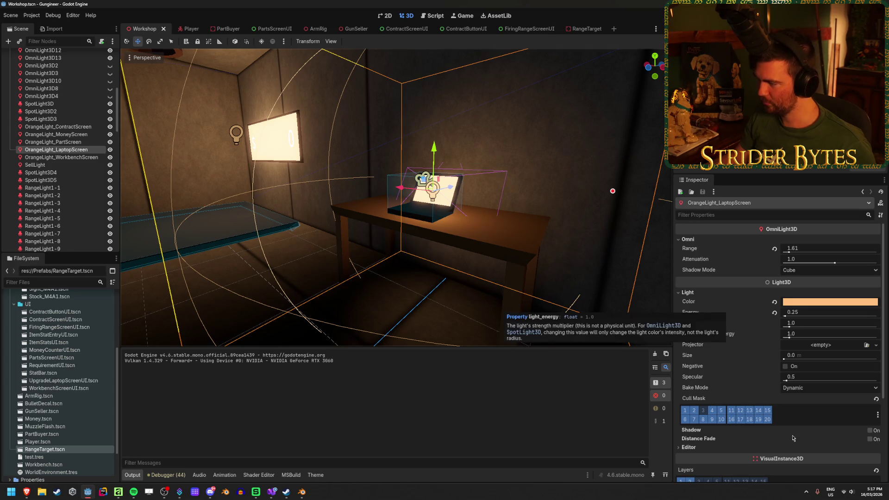
pyautogui.click(802, 271)
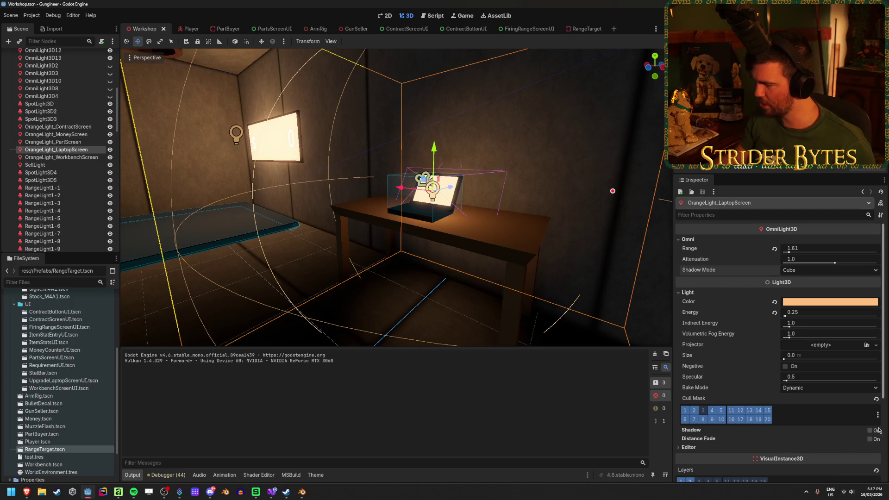
pyautogui.click(870, 431)
pyautogui.click(870, 431)
pyautogui.click(869, 430)
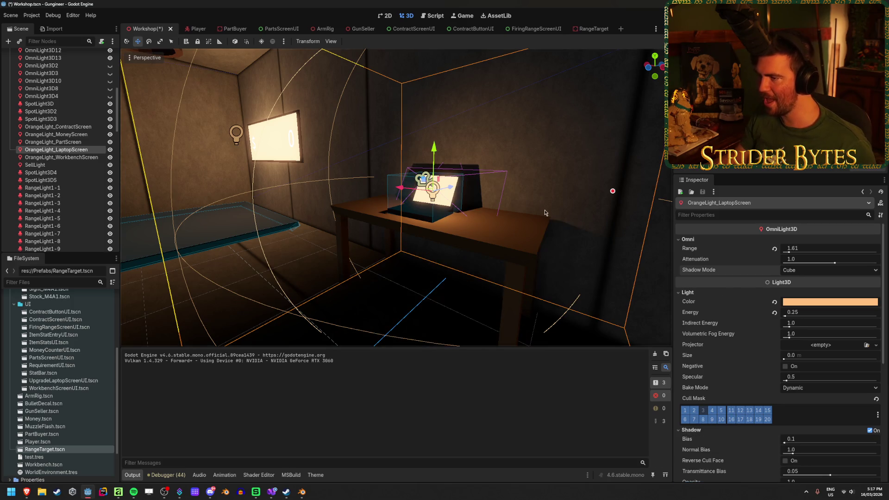
pyautogui.press('f')
# Step: Move the laptop light left beside the laptop, keep shadow bias at 0.1, and save
pyautogui.moveTo(462, 212); pyautogui.dragTo(545, 212)
pyautogui.moveTo(449, 188)
pyautogui.mouseDown()
pyautogui.moveTo(396, 190)
pyautogui.moveTo(409, 191)
pyautogui.mouseUp()
pyautogui.moveTo(367, 153)
pyautogui.mouseDown()
pyautogui.moveTo(366, 116)
pyautogui.moveTo(366, 136)
pyautogui.mouseUp()
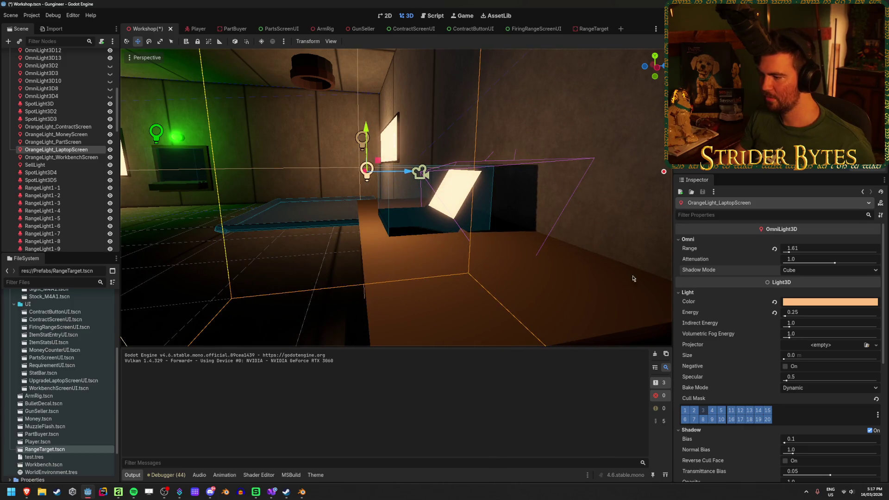
pyautogui.scroll(-5, 734, 346)
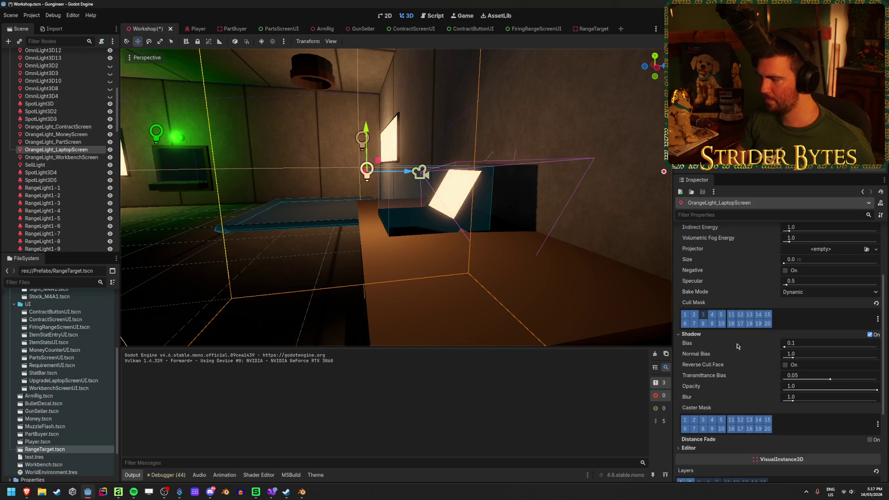
pyautogui.moveTo(814, 343); pyautogui.dragTo(786, 343)
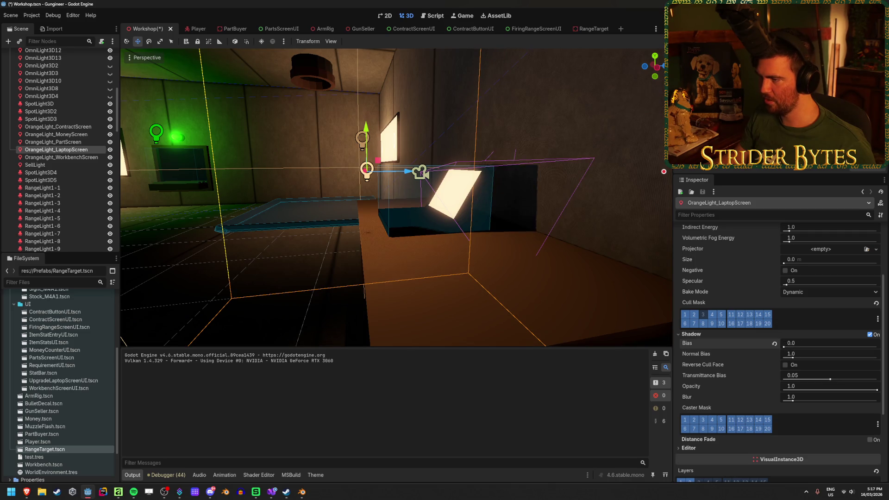
pyautogui.click(773, 344)
pyautogui.hotkey('ctrl', 's')
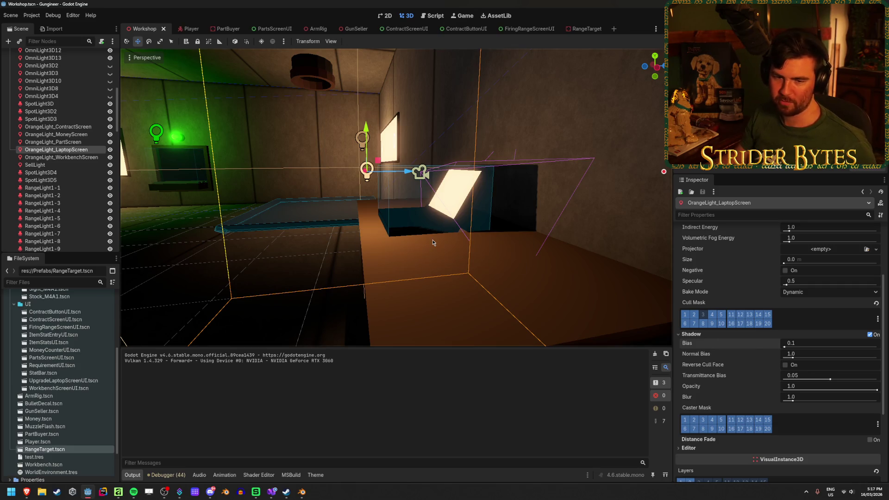
pyautogui.click(497, 278)
pyautogui.click(367, 175)
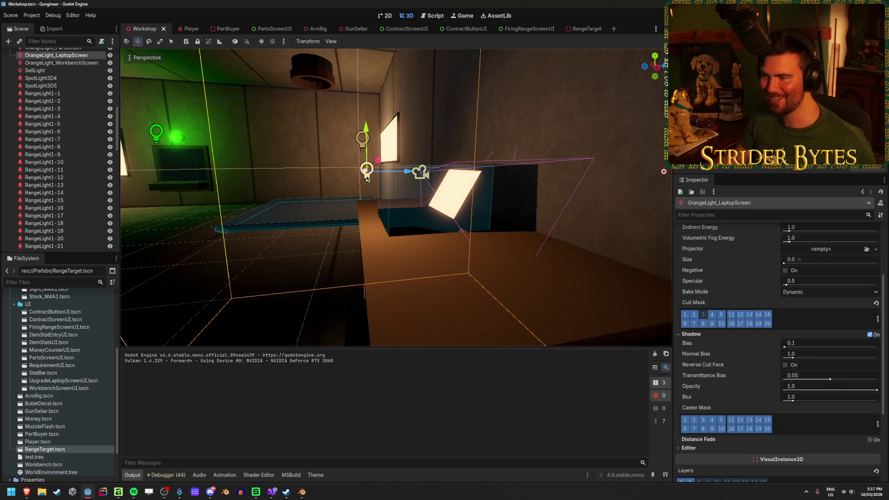
# Step: Nudge the laptop light along Z and X, save the scene, and deselect it
pyautogui.moveTo(408, 171); pyautogui.dragTo(431, 185)
pyautogui.press('f')
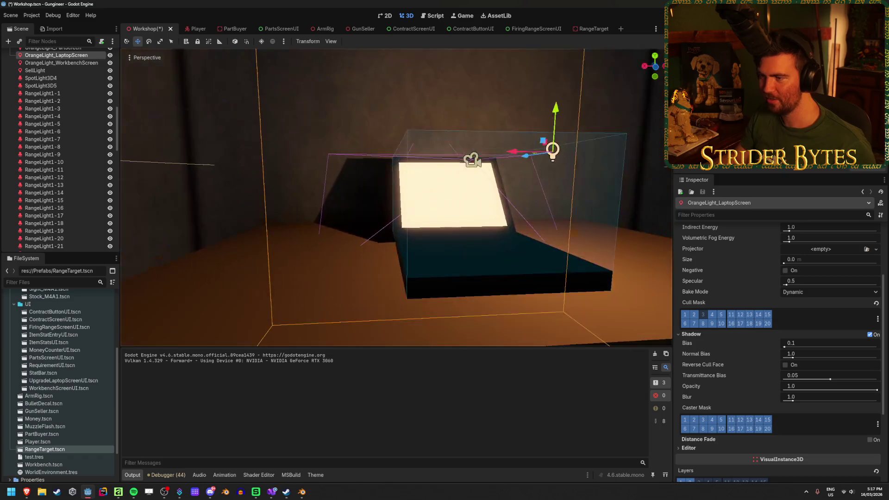
pyautogui.moveTo(382, 211); pyautogui.dragTo(349, 216)
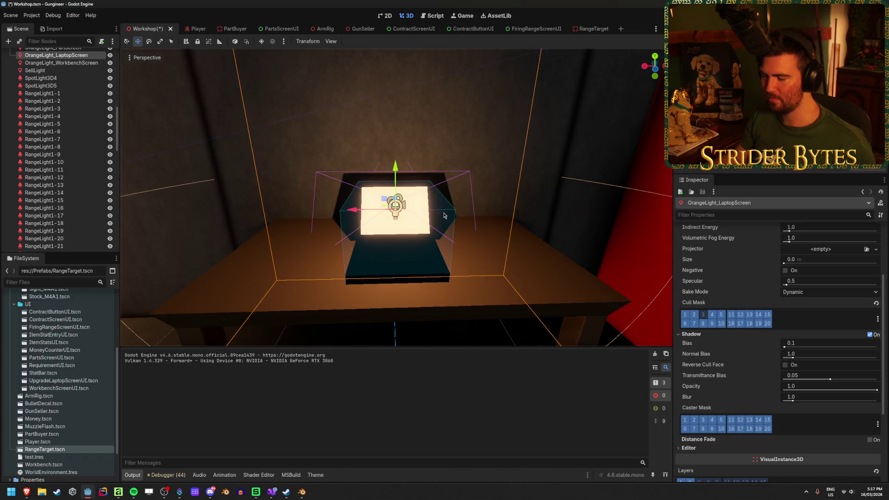
pyautogui.hotkey('ctrl', 's')
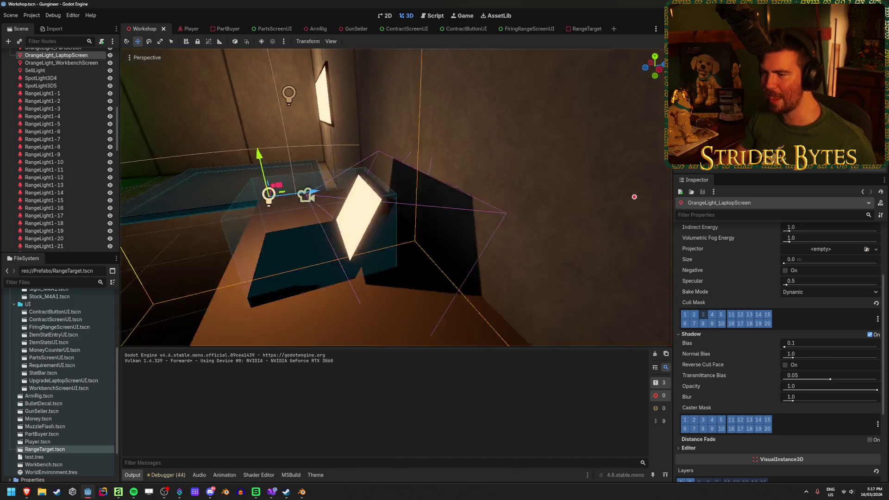
pyautogui.scroll(2, 634, 197)
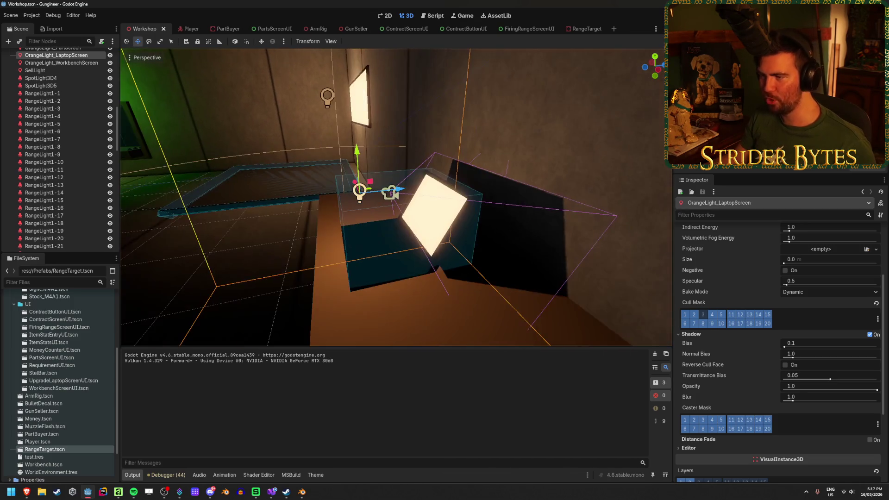
pyautogui.click(404, 193)
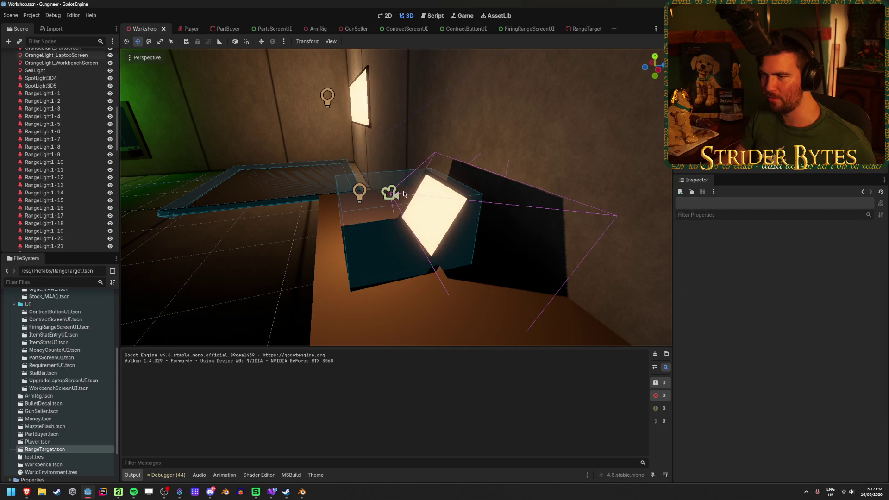
# Step: Reposition the laptop light: shift right, back along Z, raise, then lower and slide along X
pyautogui.click(360, 193)
pyautogui.moveTo(359, 192)
pyautogui.mouseDown()
pyautogui.moveTo(388, 160)
pyautogui.moveTo(382, 46)
pyautogui.moveTo(369, 146)
pyautogui.mouseUp()
pyautogui.moveTo(419, 171)
pyautogui.mouseDown()
pyautogui.moveTo(236, 199)
pyautogui.moveTo(319, 201)
pyautogui.mouseUp()
pyautogui.moveTo(258, 158)
pyautogui.mouseDown()
pyautogui.moveTo(245, 60)
pyautogui.moveTo(250, 91)
pyautogui.mouseUp()
pyautogui.press('f')
pyautogui.moveTo(582, 179); pyautogui.dragTo(667, 184)
pyautogui.moveTo(348, 140); pyautogui.dragTo(354, 204)
pyautogui.moveTo(405, 244); pyautogui.dragTo(493, 236)
pyautogui.moveTo(465, 193)
pyautogui.mouseDown()
pyautogui.moveTo(462, 202)
pyautogui.moveTo(464, 196)
pyautogui.mouseUp()
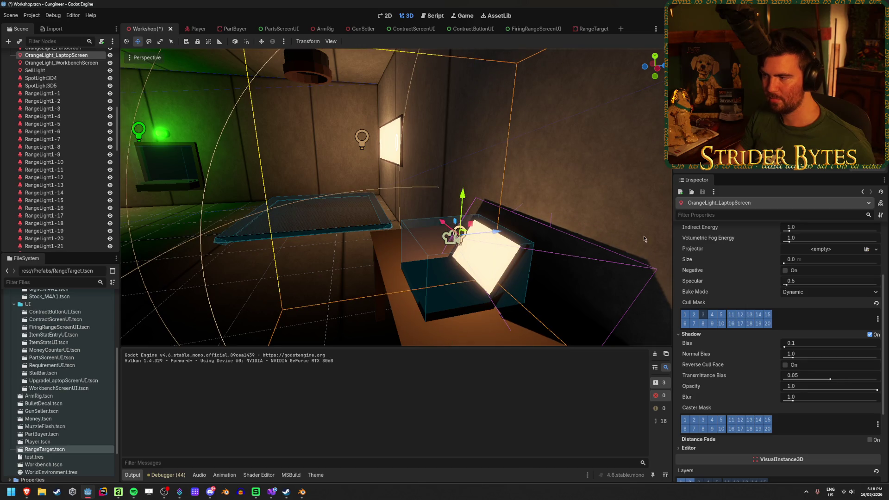
# Step: Try dimming the laptop light's energy to 0.131, revert it to 0.25, and deselect
pyautogui.scroll(4, 747, 355)
pyautogui.moveTo(786, 317); pyautogui.dragTo(786, 317)
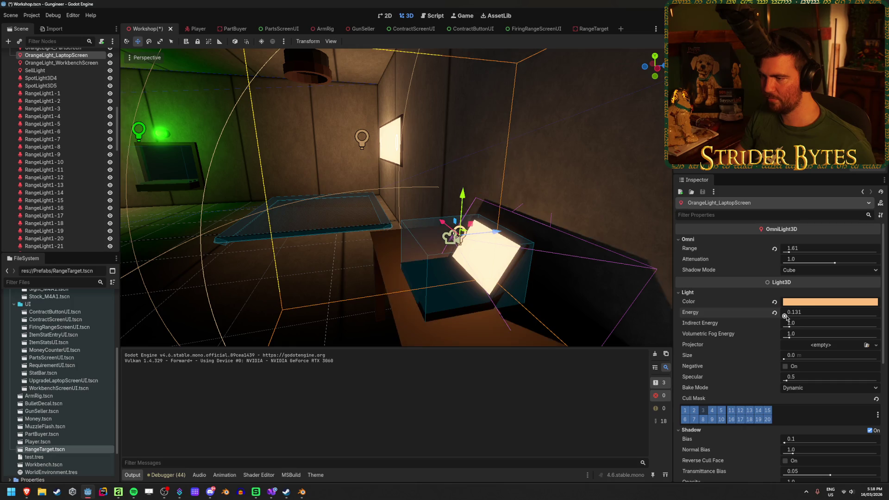
pyautogui.press('d')
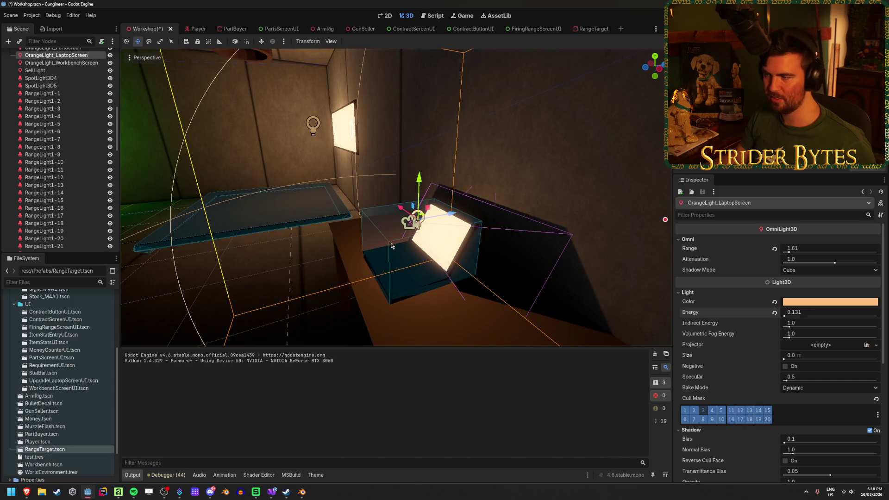
pyautogui.hotkey('ctrl', 'z')
pyautogui.click(543, 173)
pyautogui.press('s')
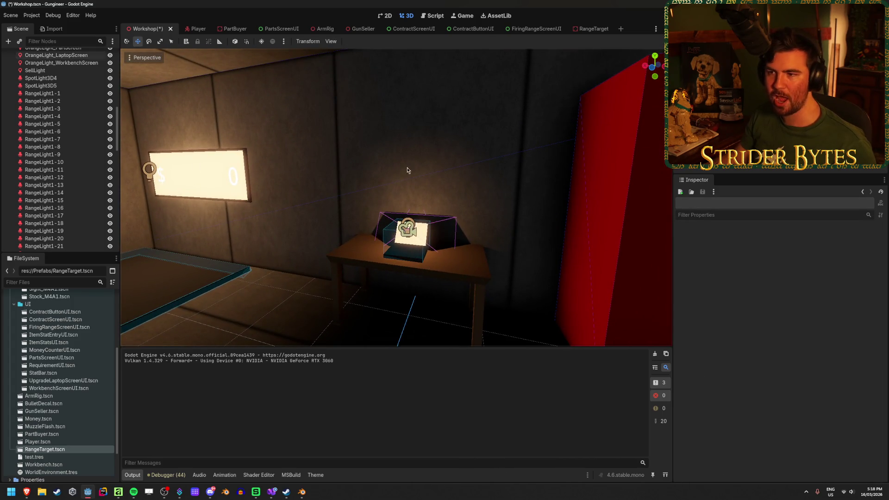
# Step: Move OrangeLight_MoneyScreen about -0.132 along X using G then X
pyautogui.press('w')
pyautogui.click(225, 170)
pyautogui.press('g')
pyautogui.press('x')
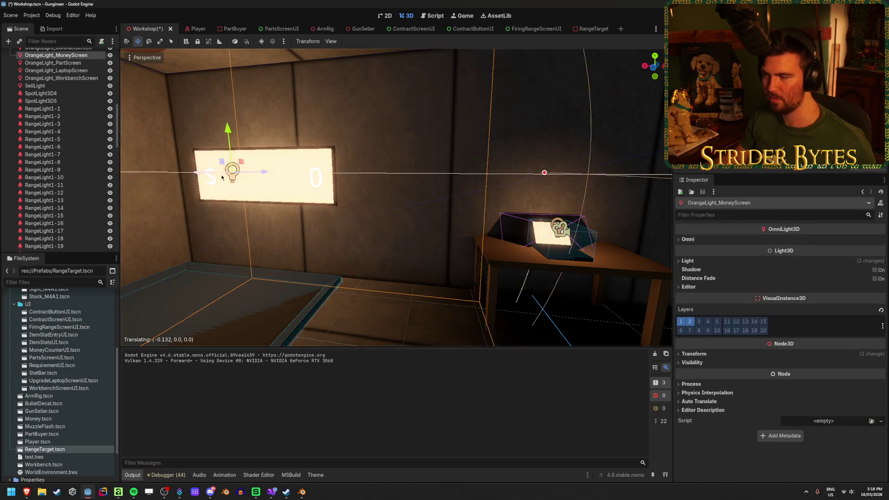
pyautogui.click(460, 172)
# Step: Fly the view around the desk, red cabinet and laptop to inspect the lighting
pyautogui.press('w')
pyautogui.press('s')
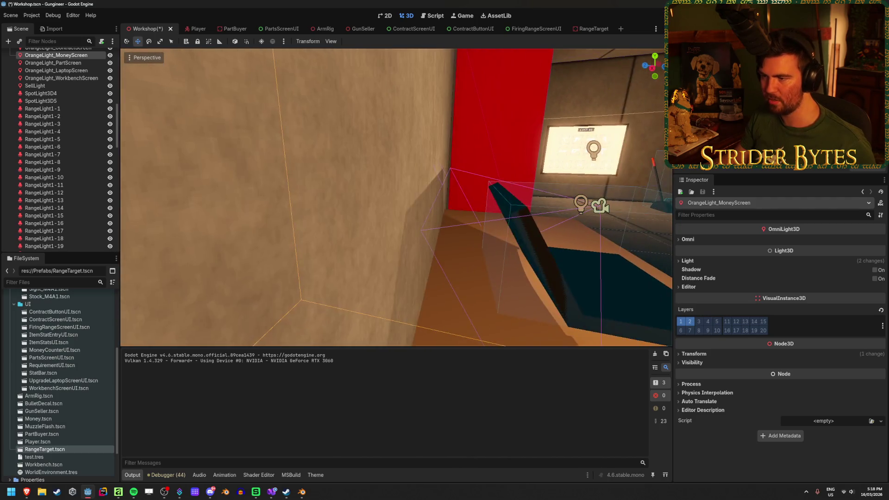
pyautogui.press('s')
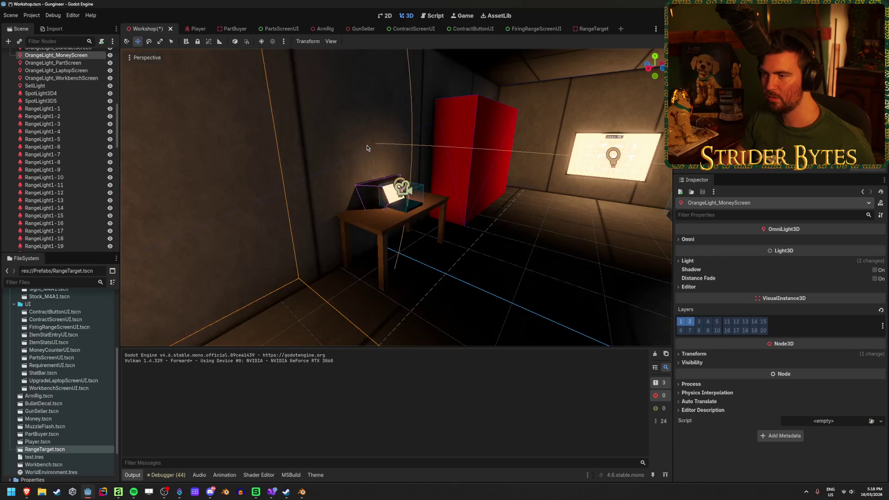
pyautogui.press('w')
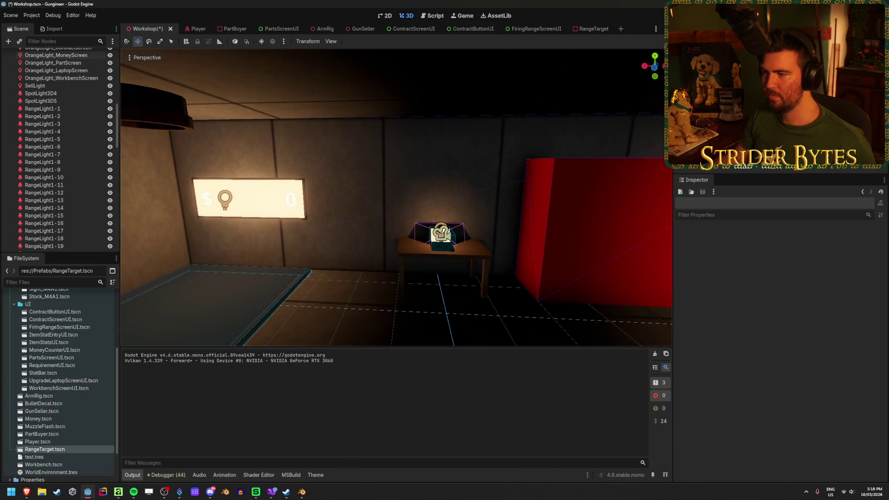
pyautogui.press('w')
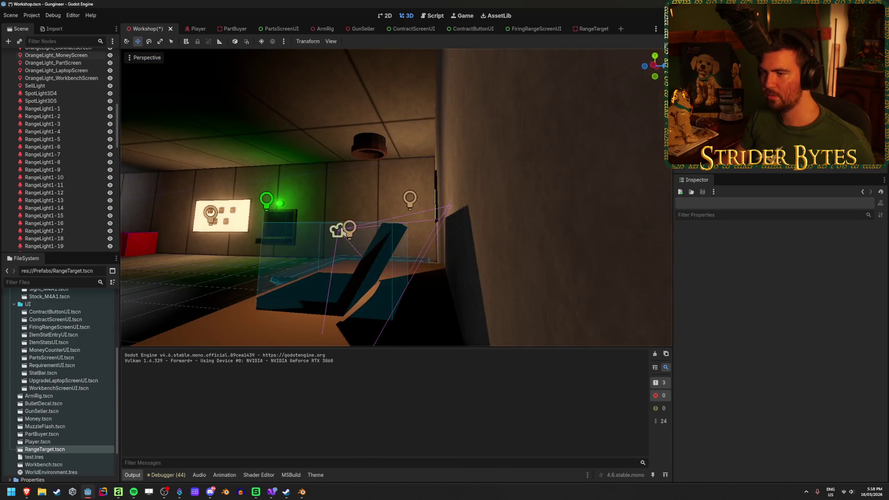
pyautogui.press('a')
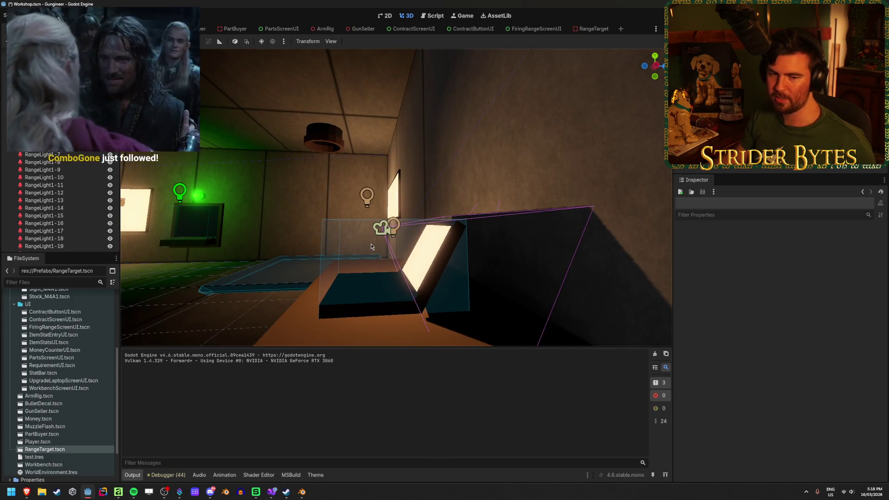
# Step: Drag the laptop-screen light back along Z, raise it slightly, and save
pyautogui.moveTo(392, 229)
pyautogui.mouseDown()
pyautogui.moveTo(389, 200)
pyautogui.moveTo(382, 239)
pyautogui.moveTo(392, 197)
pyautogui.mouseUp()
pyautogui.moveTo(441, 244)
pyautogui.mouseDown()
pyautogui.moveTo(390, 247)
pyautogui.moveTo(397, 250)
pyautogui.mouseUp()
pyautogui.moveTo(353, 210); pyautogui.dragTo(350, 185)
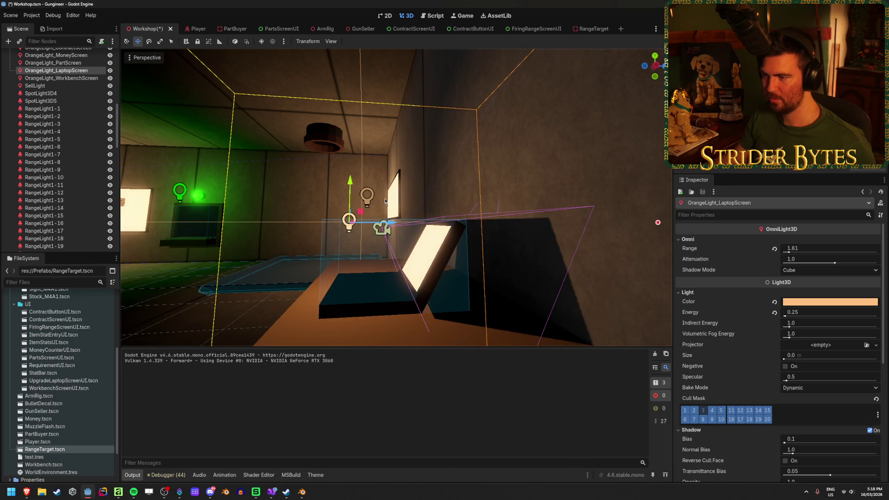
pyautogui.moveTo(393, 223); pyautogui.dragTo(399, 224)
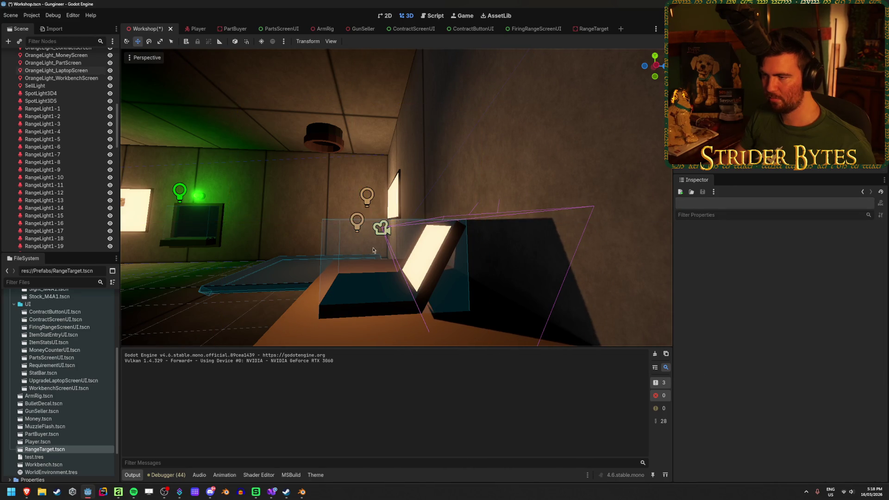
pyautogui.scroll(-5, 401, 255)
pyautogui.hotkey('ctrl', 's')
# Step: Set the laptop-screen light's Position X to 0.0 in Transform and save the scene
pyautogui.scroll(5, 402, 289)
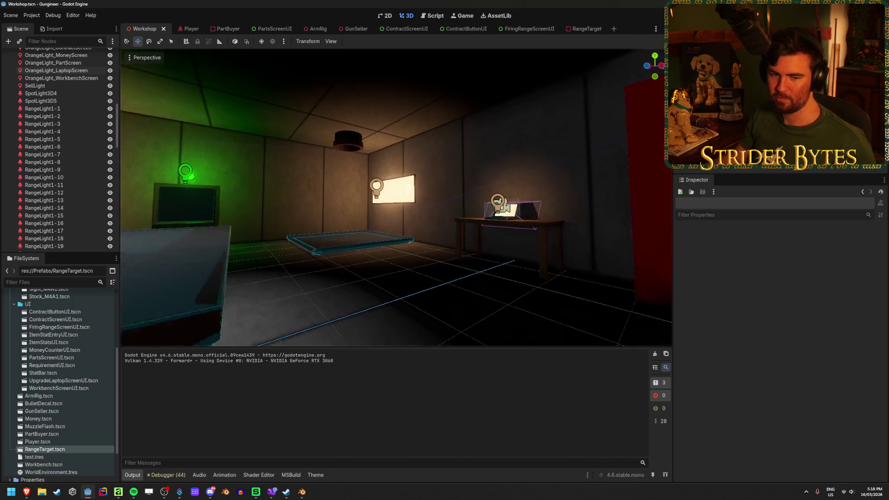
pyautogui.scroll(3, 414, 293)
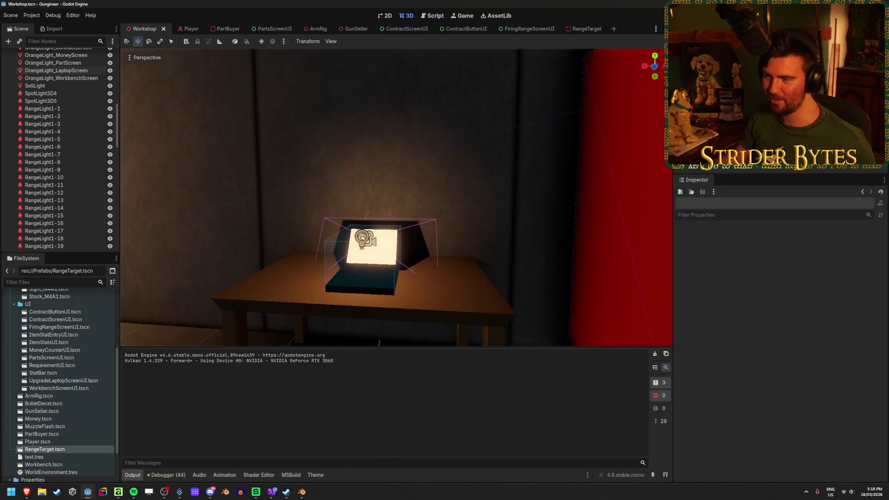
pyautogui.click(65, 71)
pyautogui.scroll(-10, 794, 382)
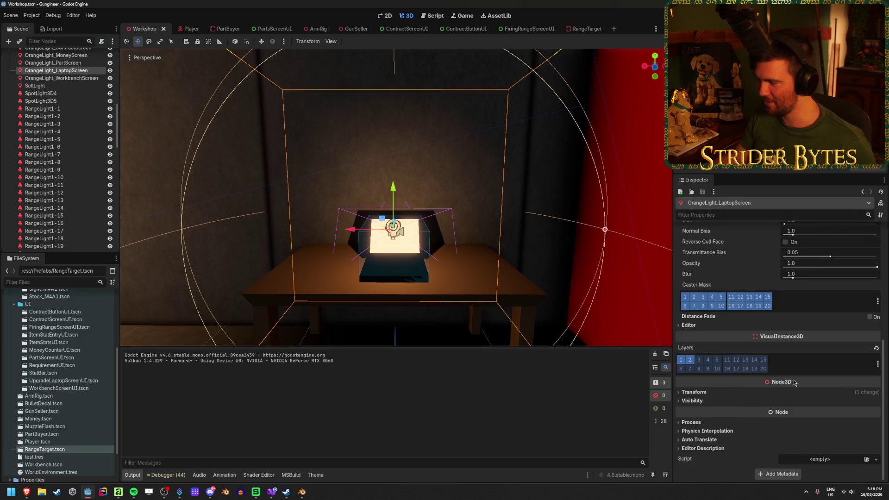
pyautogui.click(704, 393)
pyautogui.write('0')
pyautogui.press('Return')
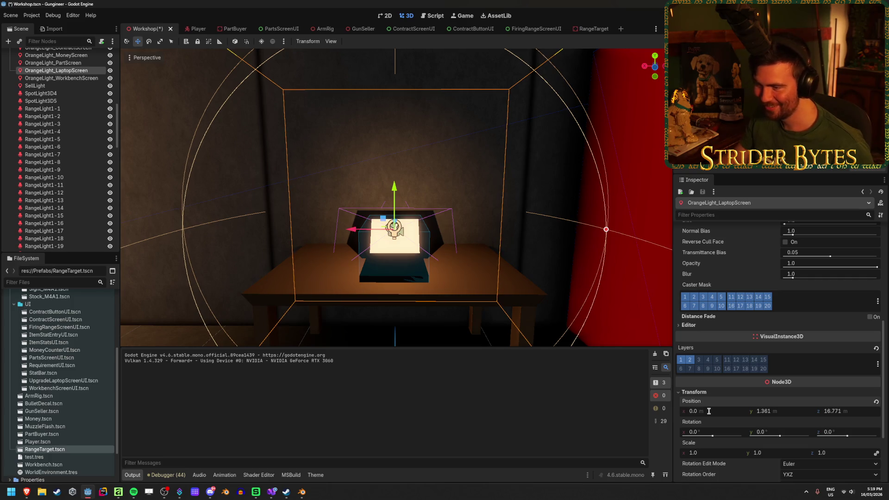
pyautogui.click(539, 168)
pyautogui.hotkey('ctrl', 's')
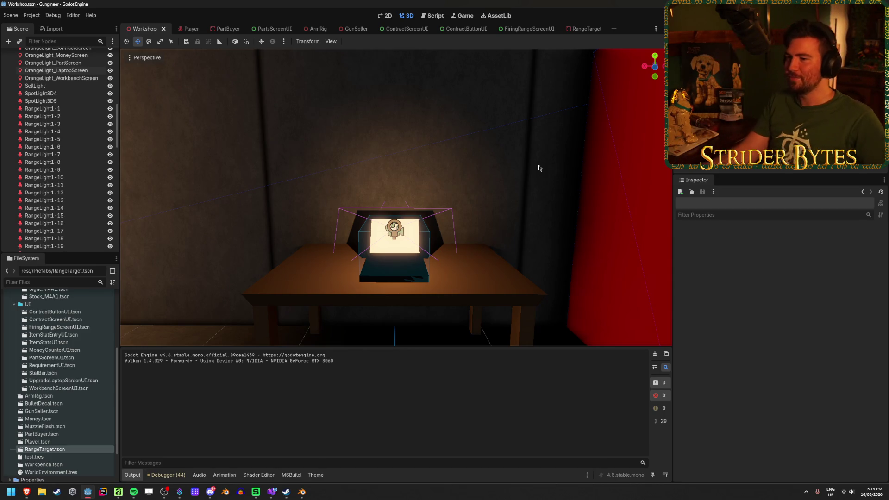
# Step: Face the workbench head-on and select all five orange screen lights
pyautogui.moveTo(547, 170); pyautogui.dragTo(669, 170)
pyautogui.press('w')
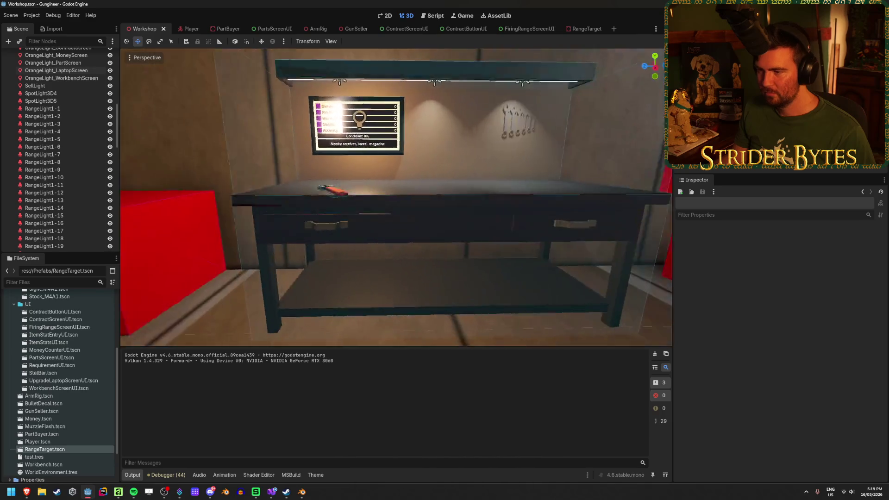
pyautogui.press('s')
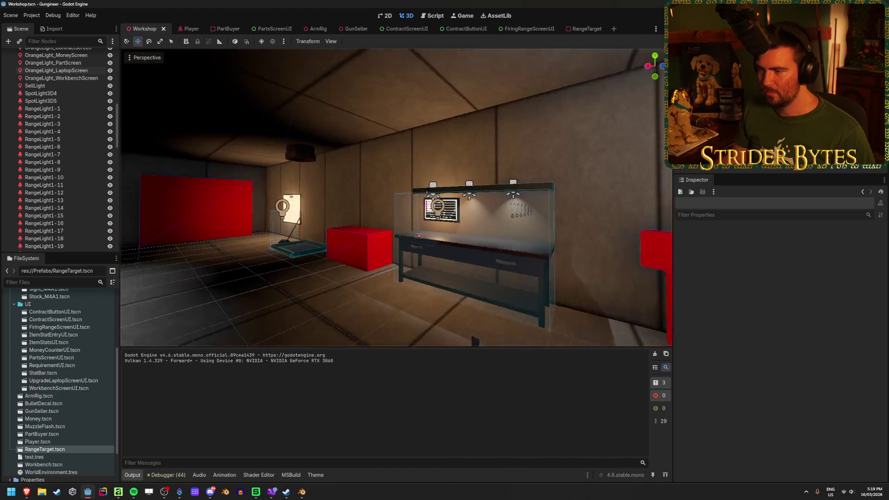
pyautogui.press('d')
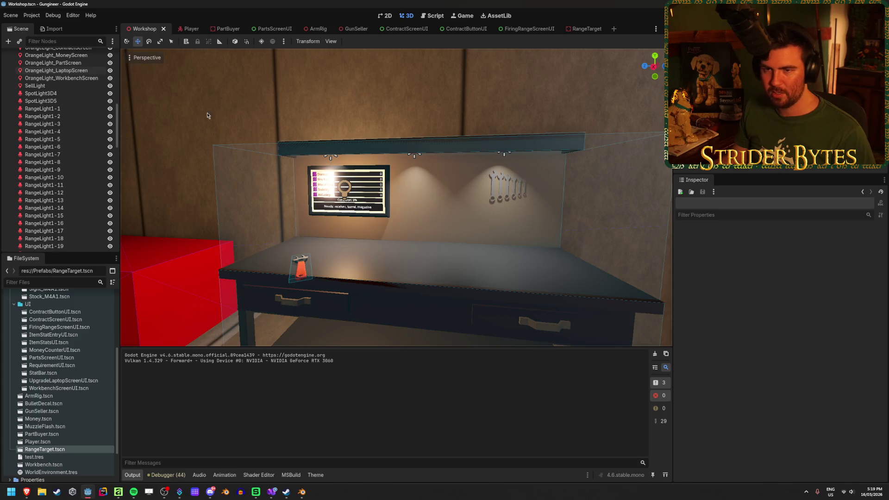
pyautogui.scroll(5, 52, 134)
pyautogui.click(69, 146)
pyautogui.keyDown('shift'); pyautogui.click(73, 176); pyautogui.keyUp('shift')
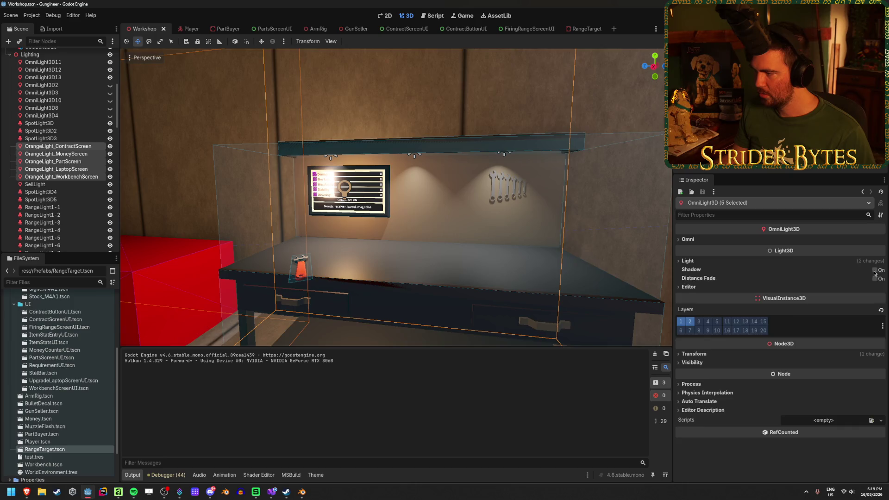
# Step: Tick Shadow on the five selected OrangeLight nodes, comparing with undo and redo
pyautogui.click(874, 271)
pyautogui.press('f')
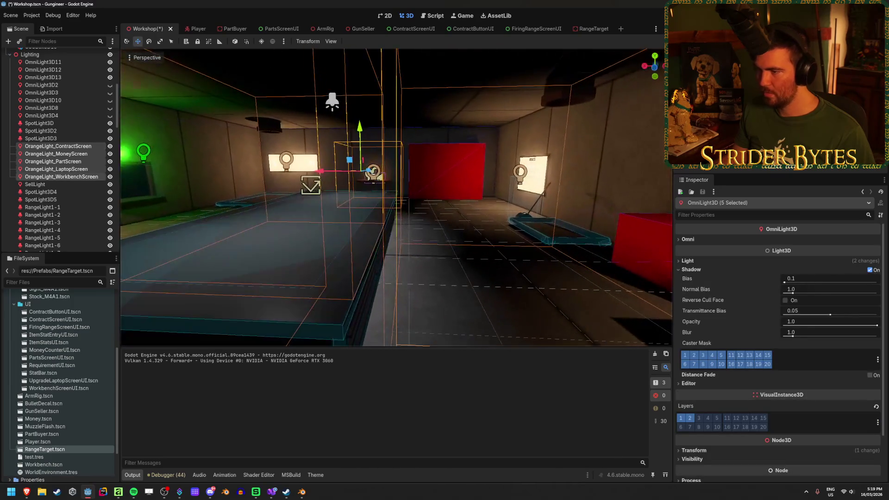
pyautogui.hotkey('ctrl', 'z')
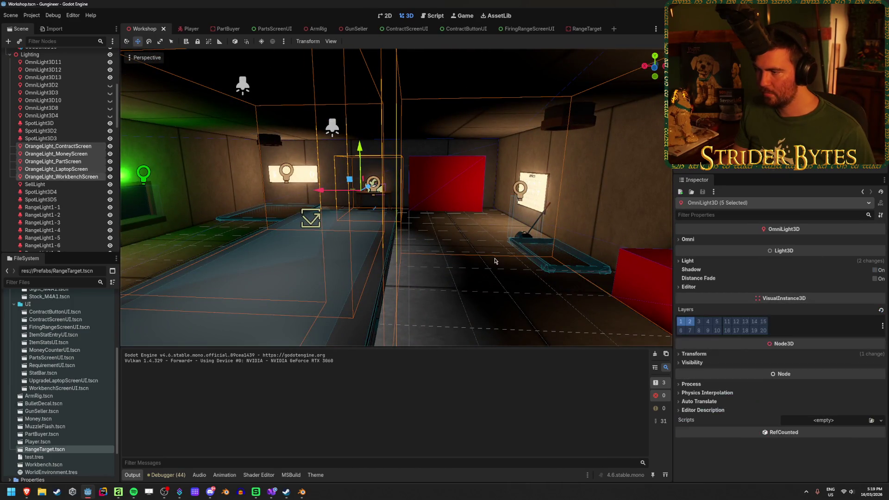
pyautogui.hotkey('ctrl', 'shift', 'z')
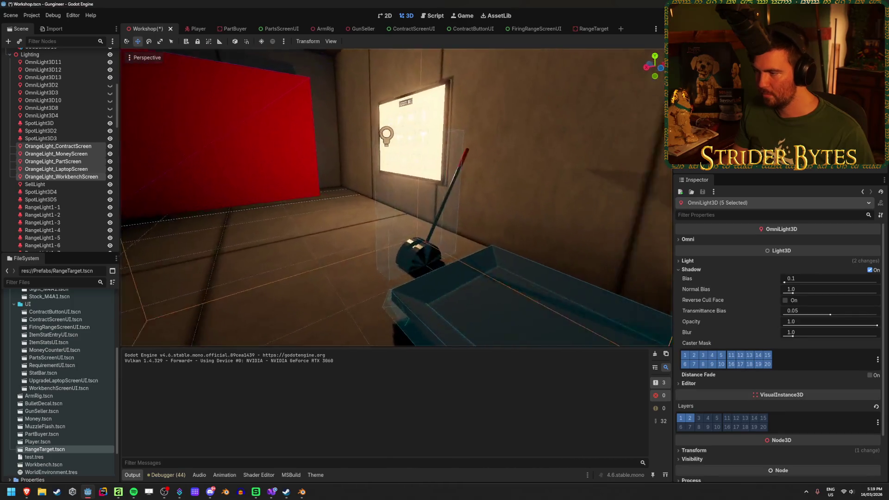
pyautogui.press('f')
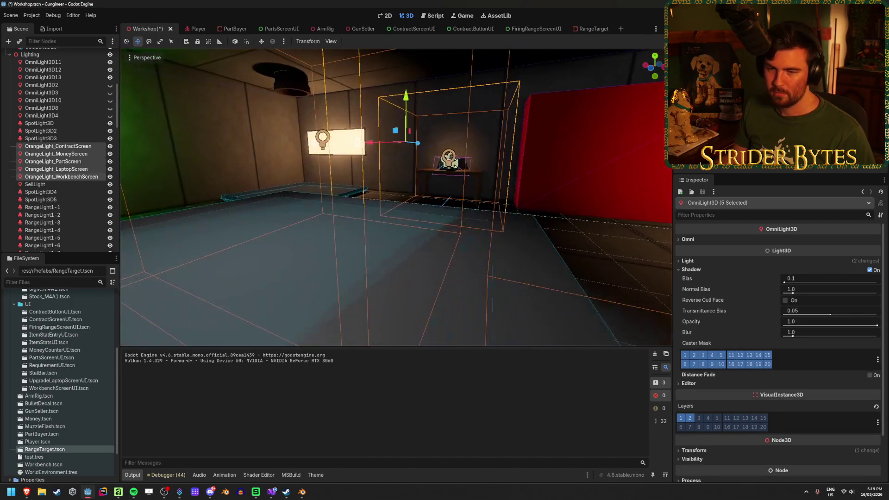
# Step: Fly the view back to the workbench area and select the SellLight
pyautogui.press('Escape')
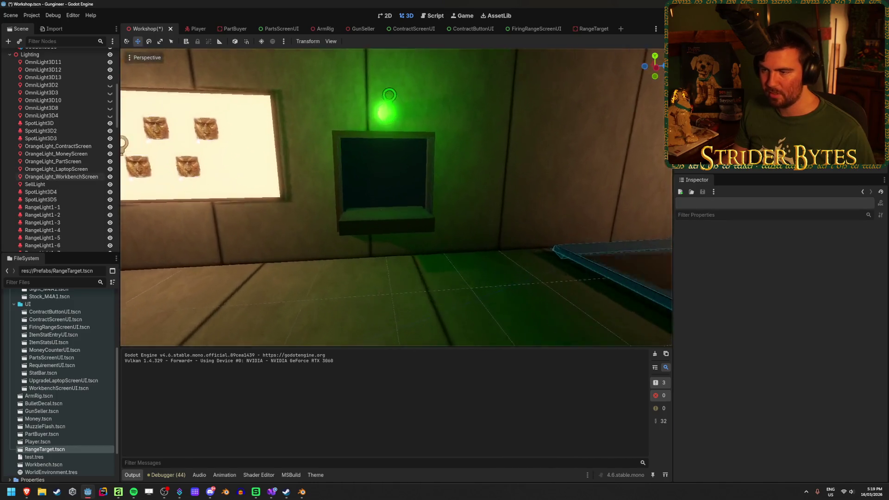
pyautogui.press('s')
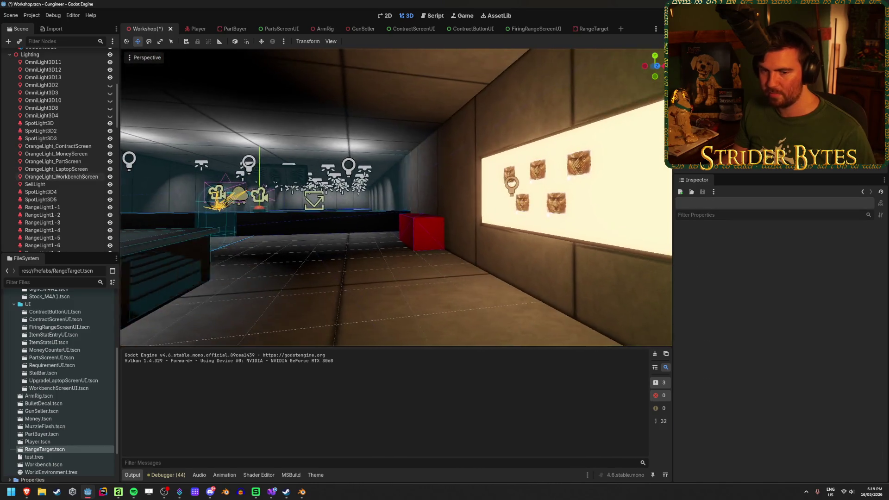
pyautogui.press('s')
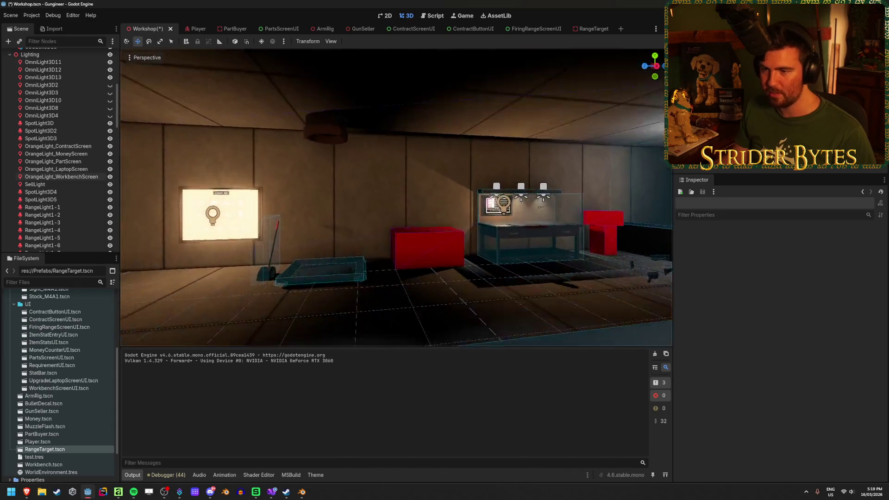
pyautogui.click(52, 186)
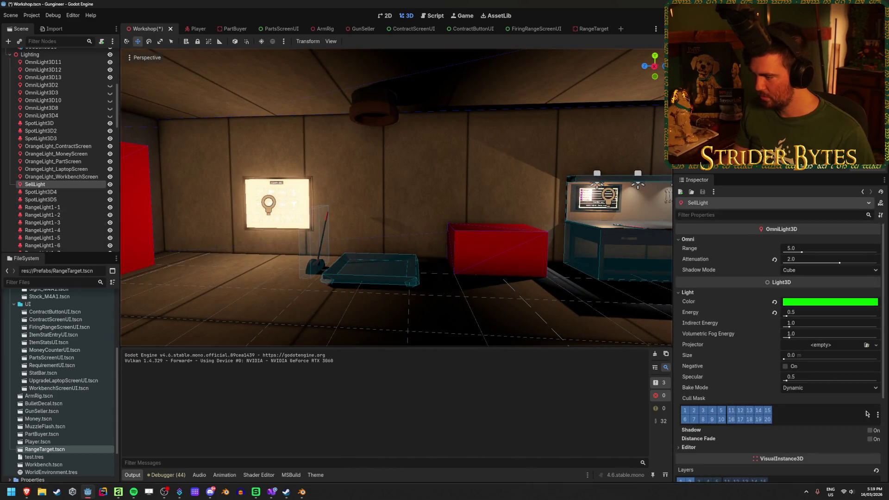
# Step: Turn on shadows for the green SellLight, compare it on and off, and save the scene
pyautogui.click(870, 431)
pyautogui.press('f')
pyautogui.hotkey('ctrl', 's')
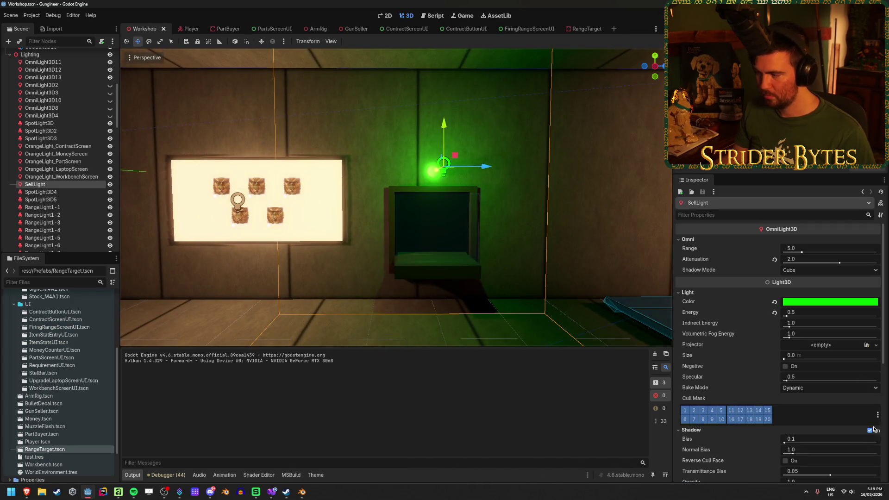
pyautogui.click(870, 430)
pyautogui.click(870, 430)
pyautogui.click(870, 430)
pyautogui.click(870, 430)
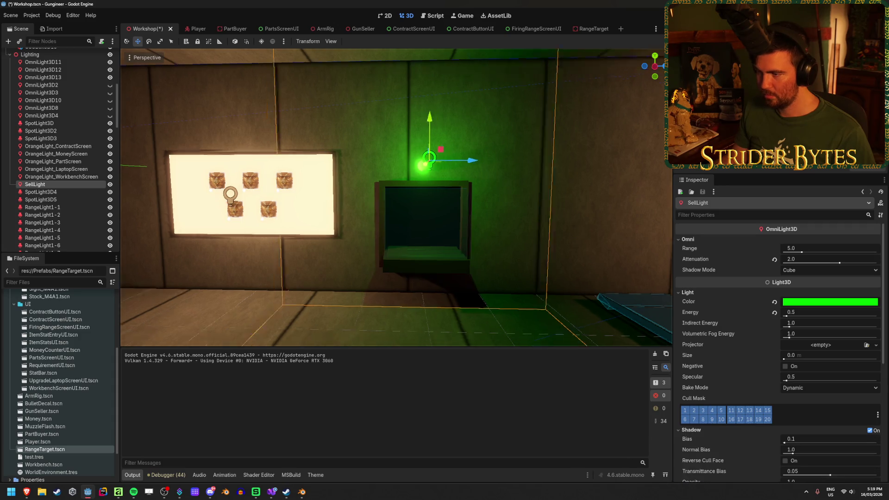
pyautogui.hotkey('ctrl', 's')
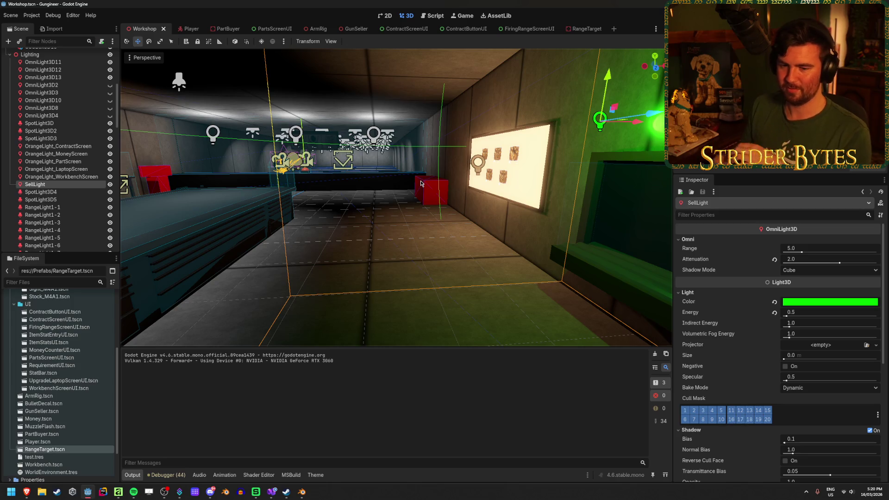
pyautogui.click(393, 269)
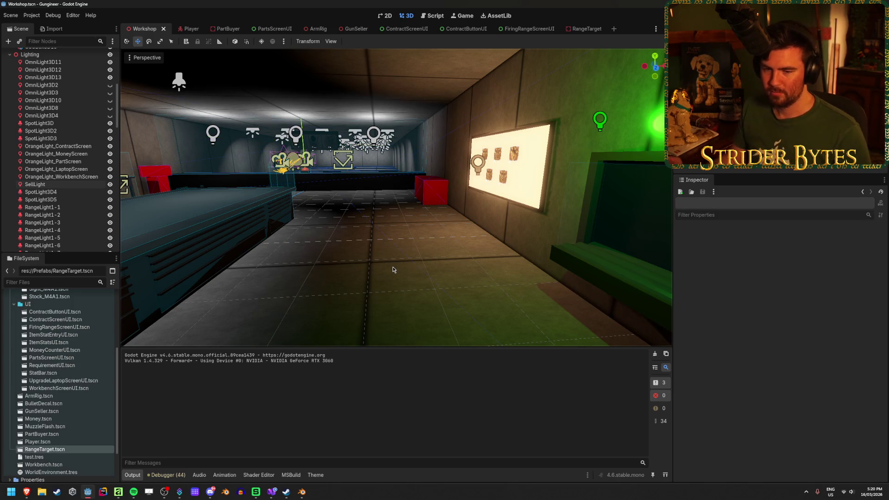
# Step: Shift OrangeLight_ContractScreen about 0.36 left along X toward the contract screen board
pyautogui.press('w')
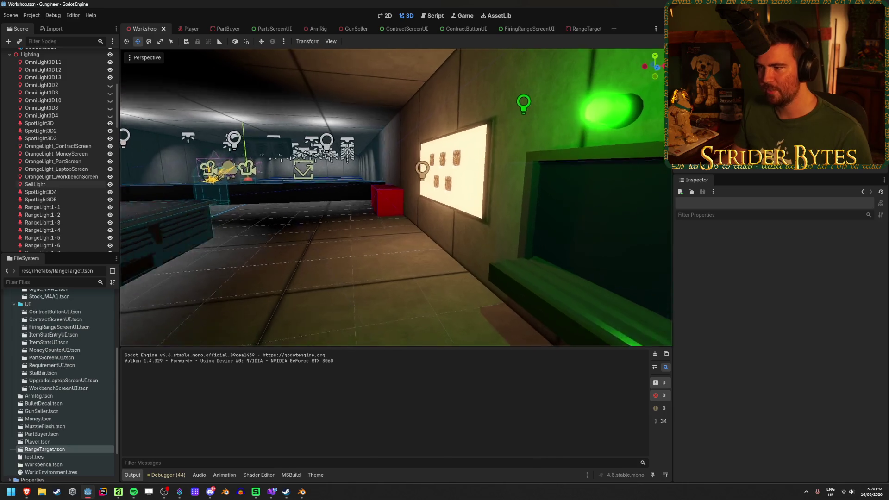
pyautogui.press('a')
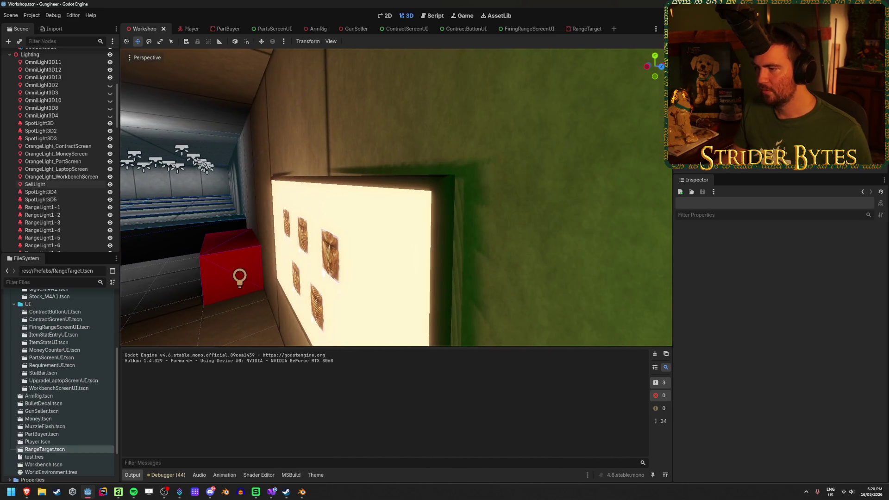
pyautogui.press('a')
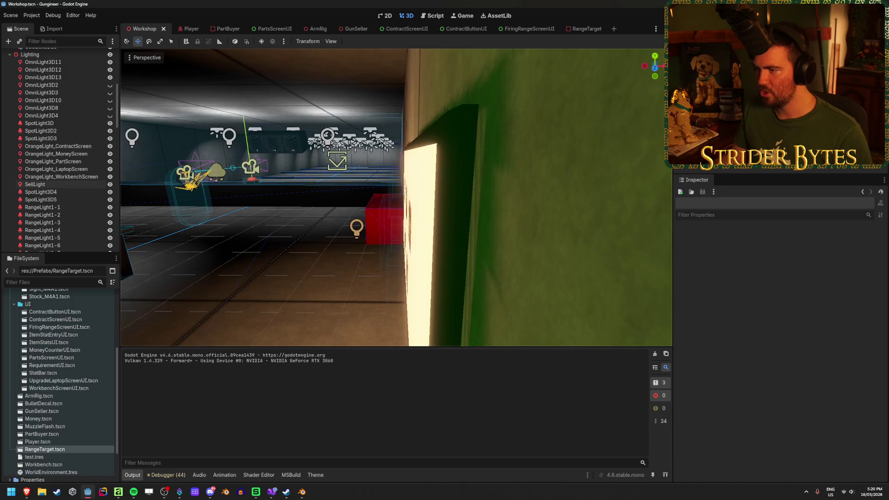
pyautogui.press('d')
pyautogui.press('a')
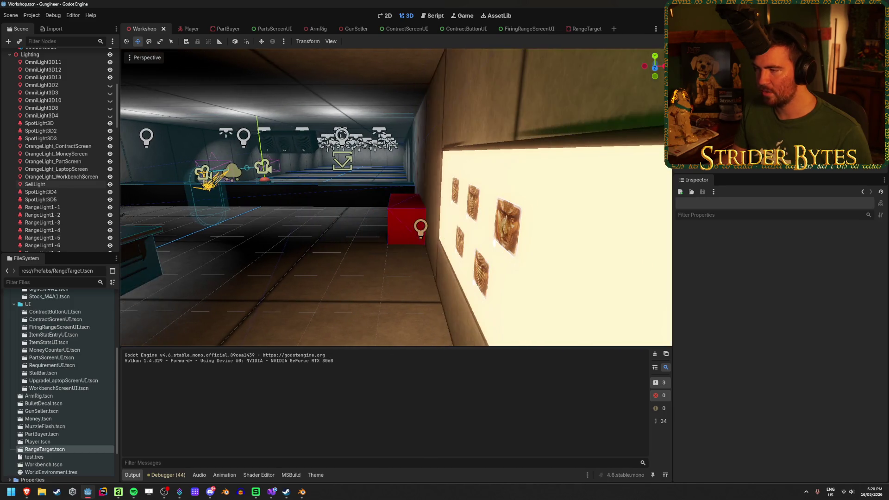
pyautogui.press('s')
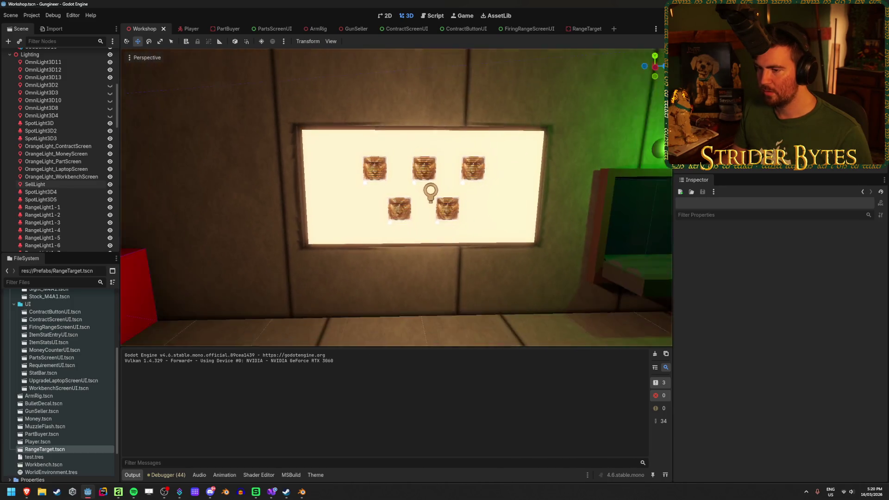
pyautogui.press('w')
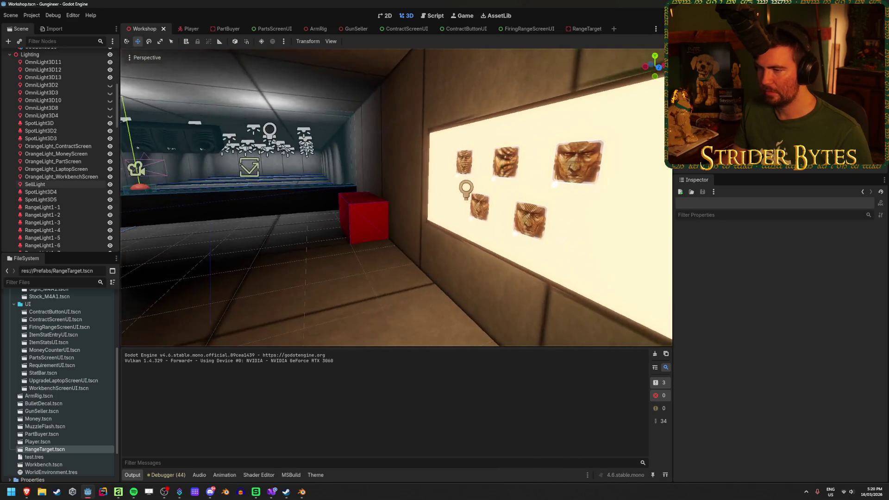
pyautogui.click(77, 163)
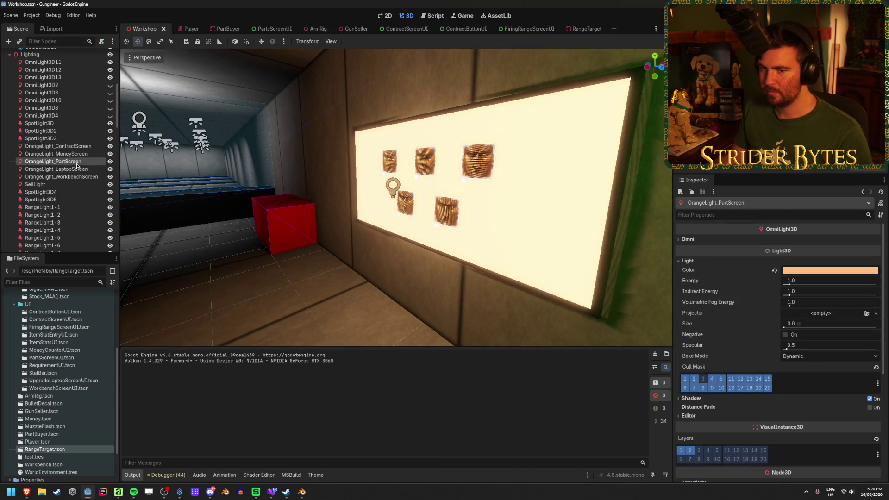
pyautogui.click(79, 155)
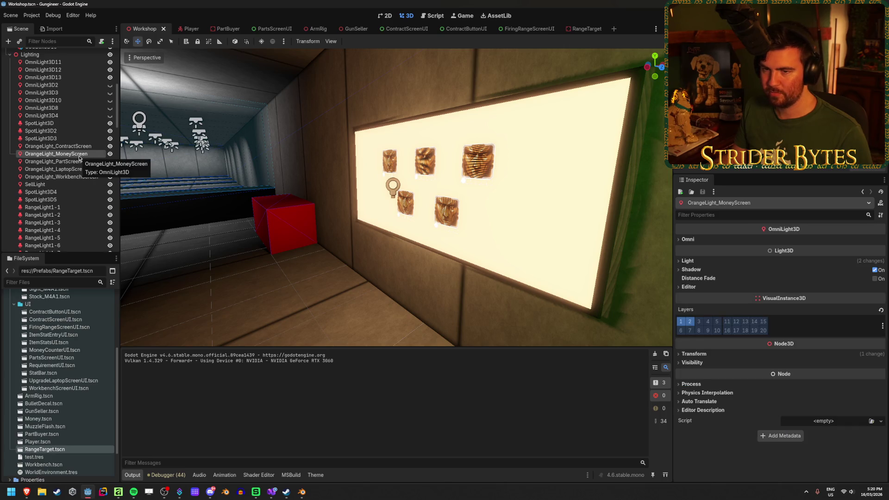
pyautogui.click(80, 146)
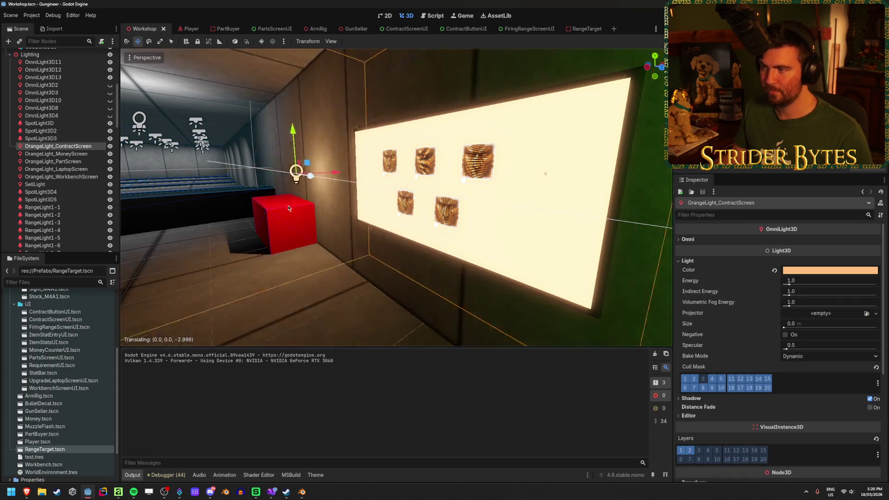
pyautogui.moveTo(418, 185)
pyautogui.mouseDown()
pyautogui.moveTo(363, 204)
pyautogui.moveTo(445, 199)
pyautogui.moveTo(368, 204)
pyautogui.mouseUp()
# Step: Move OrangeLight_MoneyScreen left along its axis beside the $ 0 money screen
pyautogui.click(368, 203)
pyautogui.press('s')
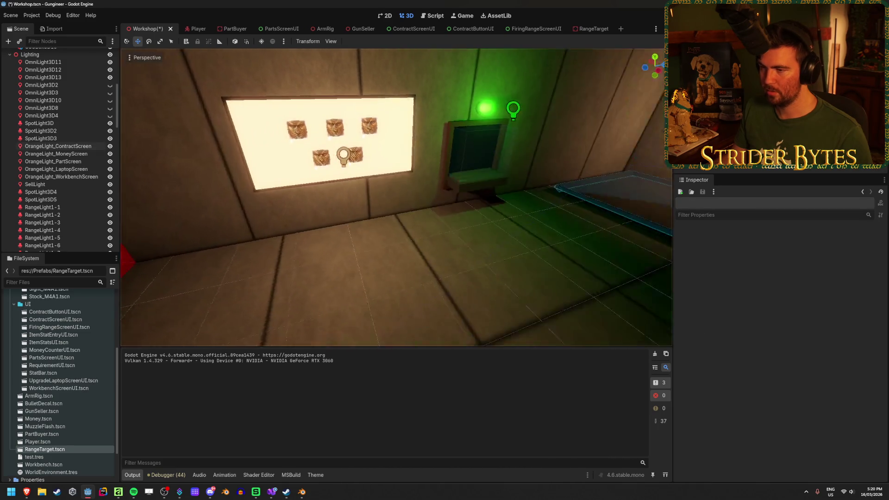
pyautogui.press('w')
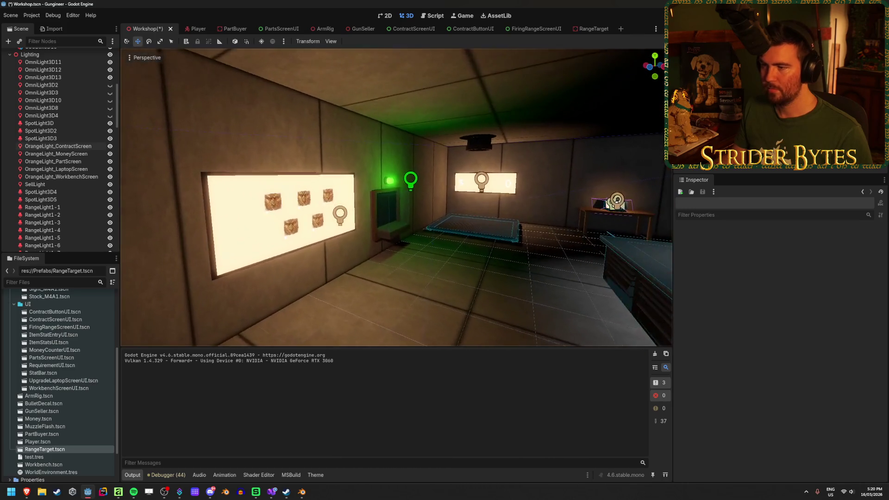
pyautogui.press('a')
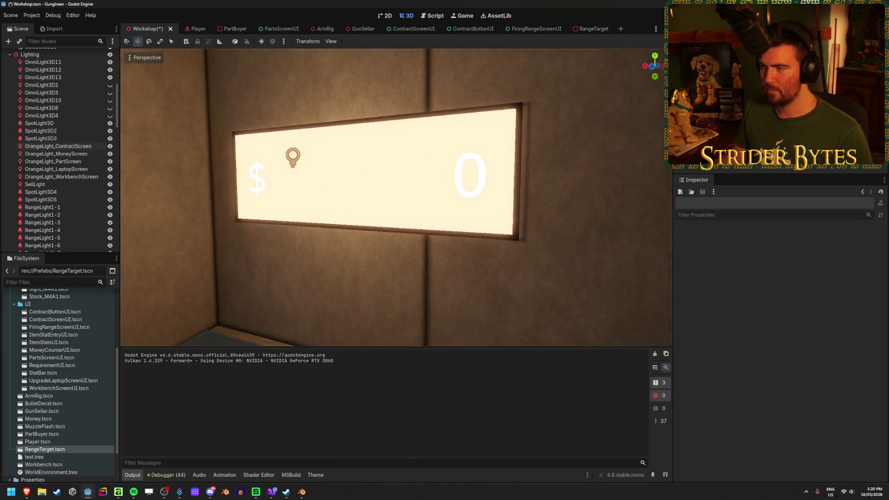
pyautogui.click(399, 159)
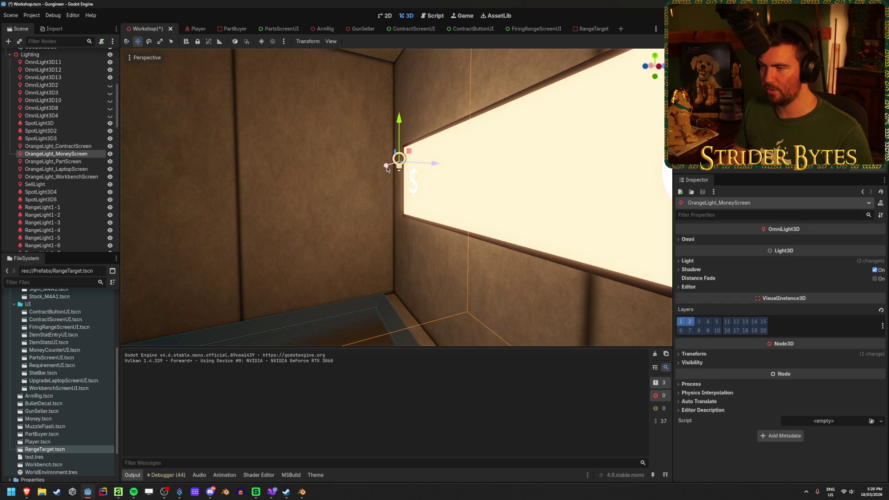
pyautogui.scroll(-5, 387, 170)
pyautogui.moveTo(422, 173); pyautogui.dragTo(380, 173)
pyautogui.click(296, 287)
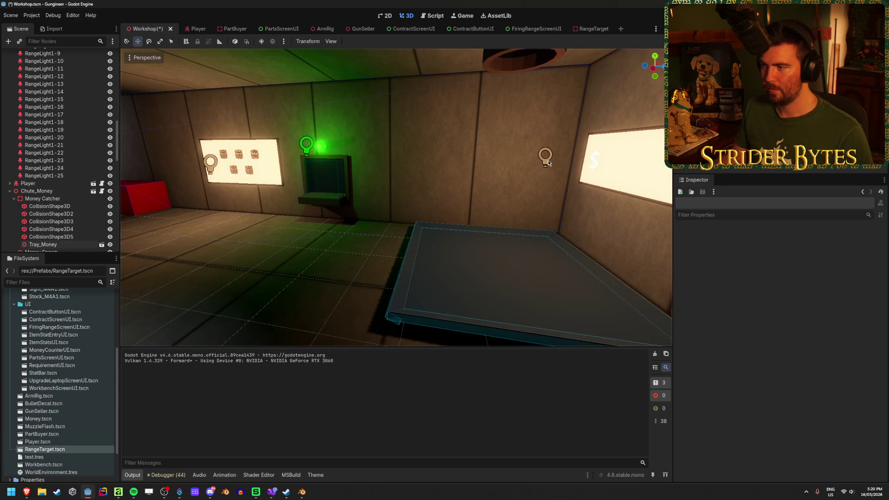
# Step: Lower the money screen light's Omni range from 5 to 3
pyautogui.click(546, 158)
pyautogui.click(695, 260)
pyautogui.click(694, 259)
pyautogui.click(722, 239)
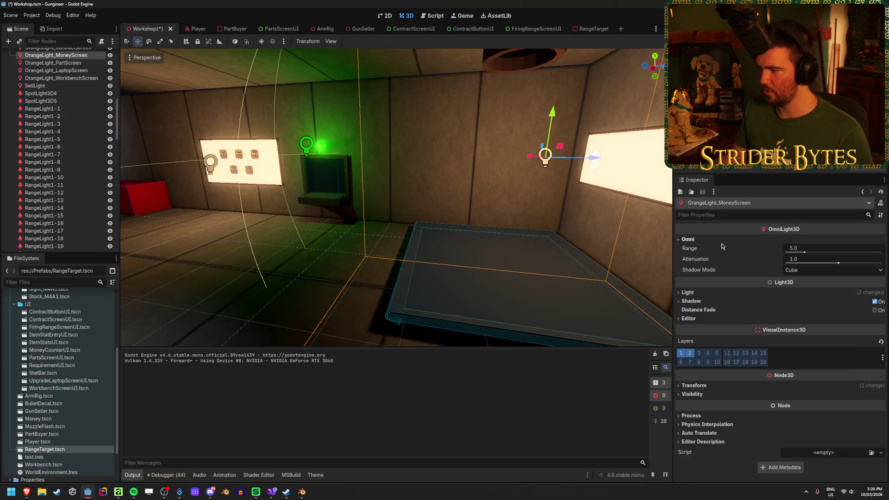
pyautogui.moveTo(802, 253)
pyautogui.mouseDown()
pyautogui.moveTo(777, 253)
pyautogui.moveTo(793, 252)
pyautogui.moveTo(785, 253)
pyautogui.mouseUp()
pyautogui.write('2')
pyautogui.press('Return')
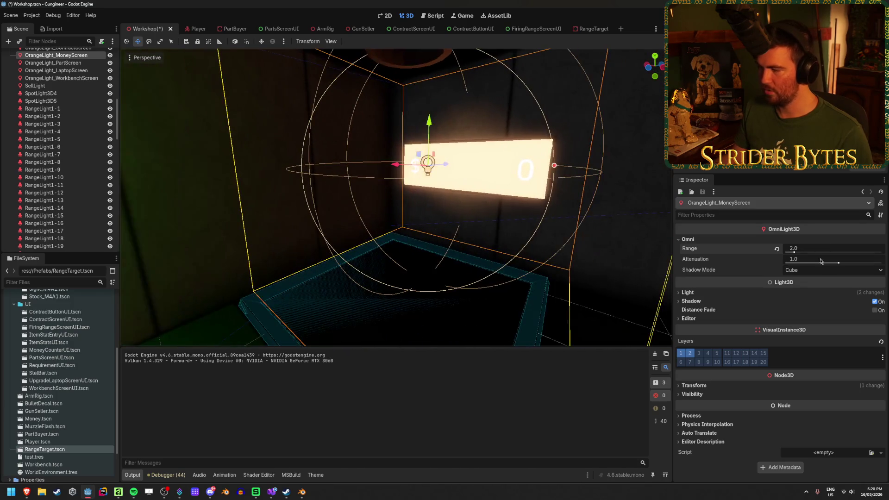
pyautogui.write('3')
pyautogui.press('Return')
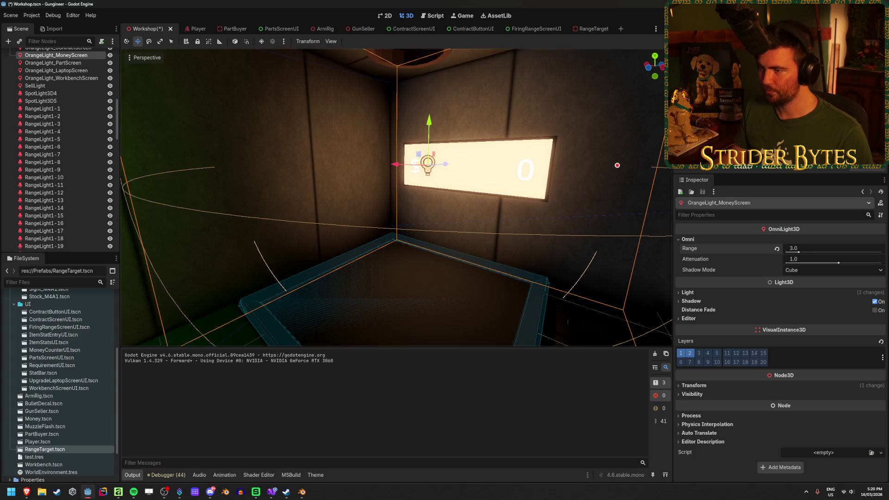
# Step: Slide the money screen light to about 1.071 along Z and save the Workshop scene
pyautogui.moveTo(617, 165); pyautogui.dragTo(550, 168)
pyautogui.moveTo(491, 161)
pyautogui.mouseDown()
pyautogui.moveTo(523, 159)
pyautogui.moveTo(513, 159)
pyautogui.mouseUp()
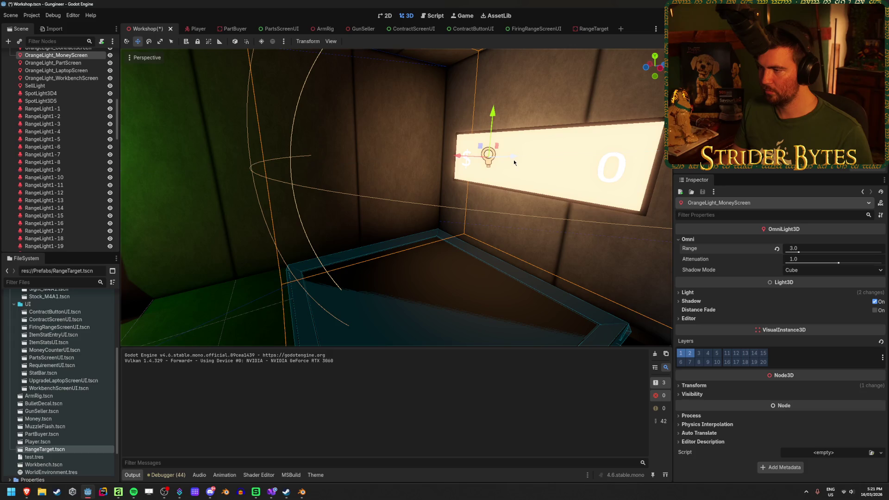
pyautogui.click(507, 214)
pyautogui.hotkey('ctrl', 's')
pyautogui.scroll(-3, 507, 215)
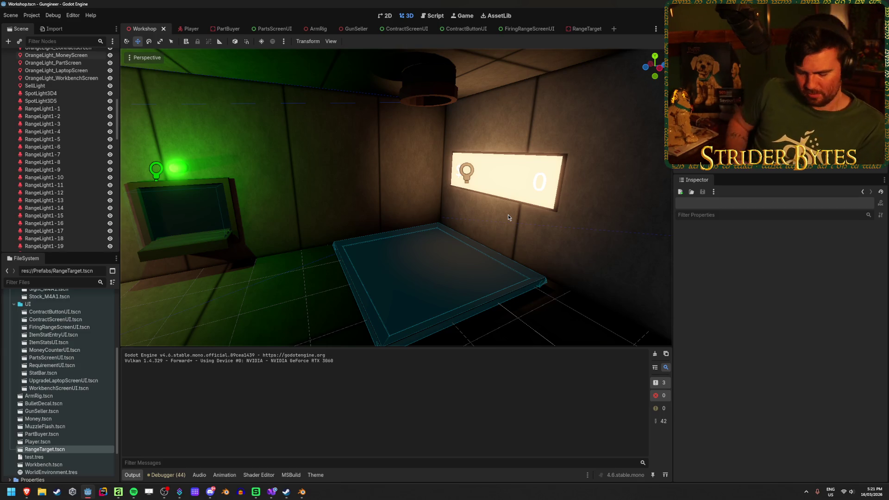
# Step: Nudge OrangeLight_PartScreen along X
pyautogui.moveTo(503, 215); pyautogui.dragTo(495, 214)
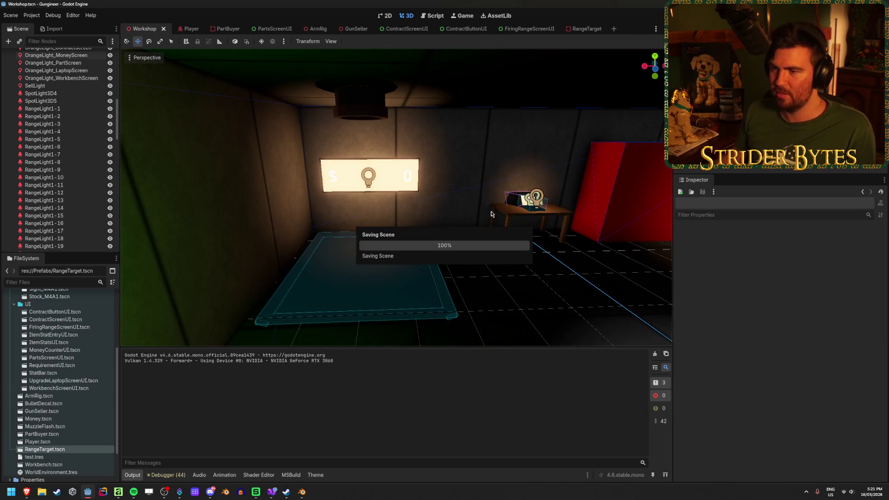
pyautogui.moveTo(472, 187)
pyautogui.mouseDown()
pyautogui.moveTo(454, 194)
pyautogui.moveTo(472, 187)
pyautogui.moveTo(384, 188)
pyautogui.mouseUp()
pyautogui.click(321, 203)
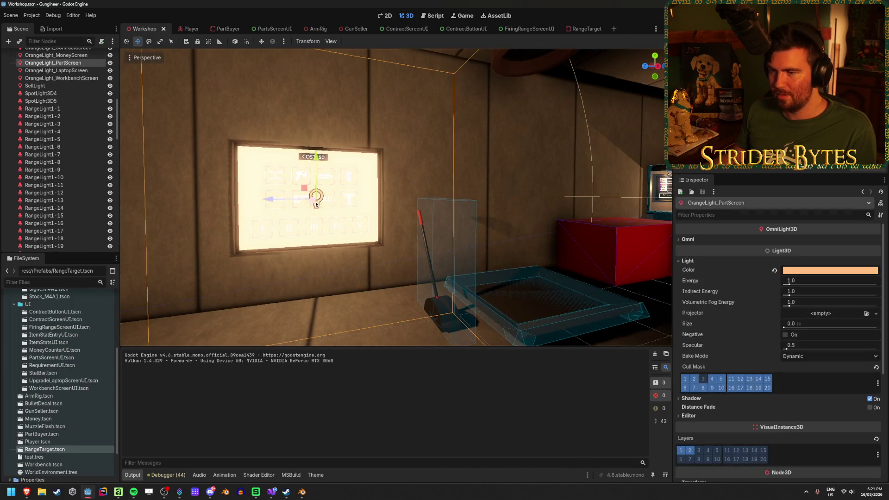
pyautogui.press('f')
pyautogui.moveTo(403, 195); pyautogui.dragTo(433, 204)
pyautogui.scroll(-4, 434, 204)
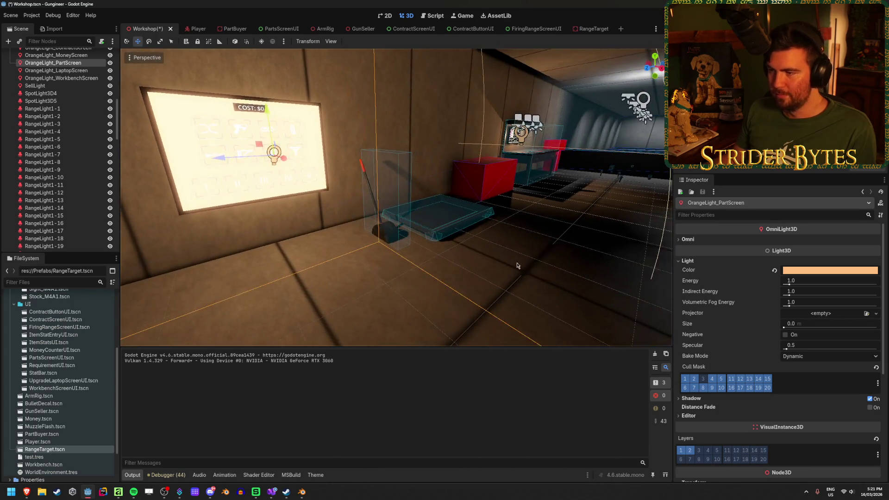
# Step: Move OrangeLight_WorkbenchScreen along X and set its Omni range to 1
pyautogui.press('w')
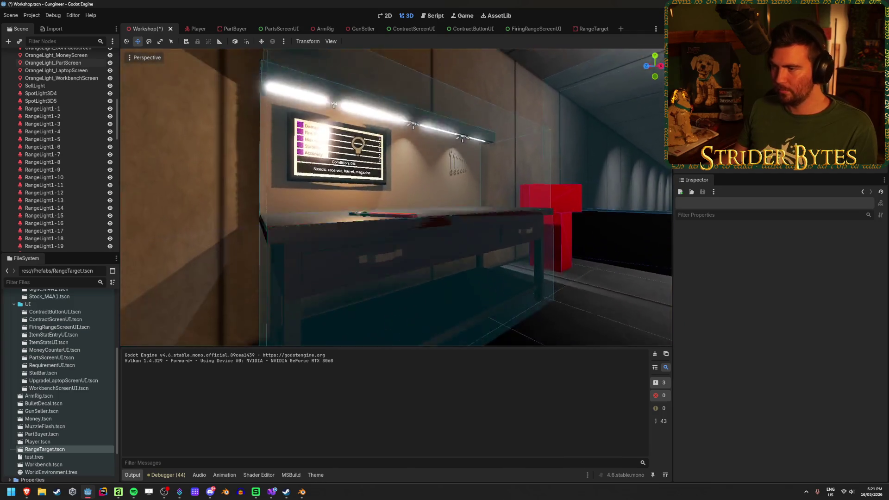
pyautogui.click(357, 200)
pyautogui.press('f')
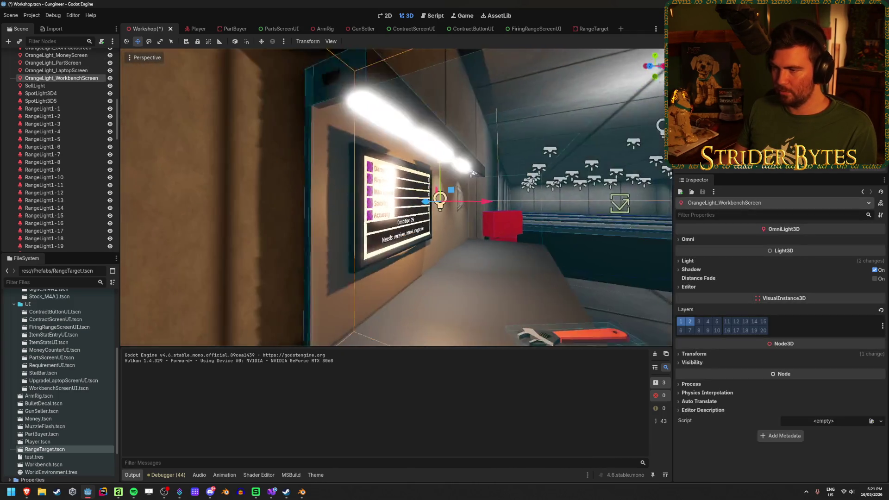
pyautogui.moveTo(486, 215)
pyautogui.mouseDown()
pyautogui.moveTo(526, 216)
pyautogui.moveTo(495, 221)
pyautogui.mouseUp()
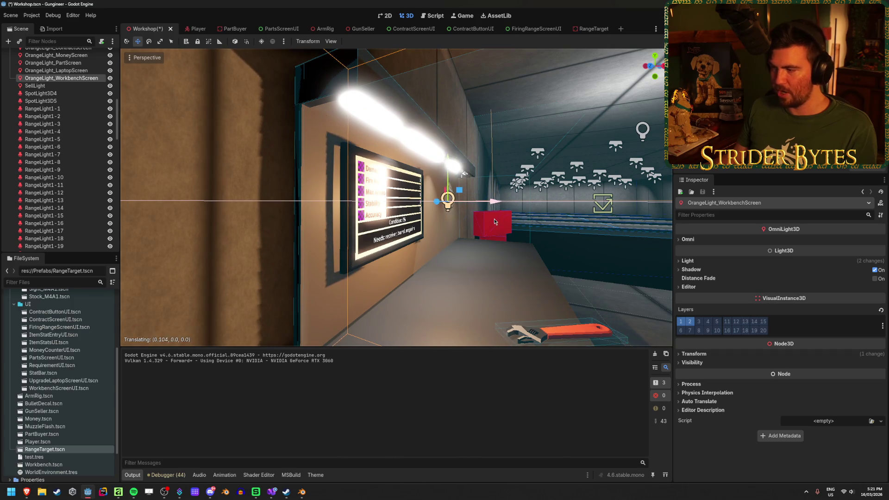
pyautogui.click(709, 239)
pyautogui.write('1')
pyautogui.press('Return')
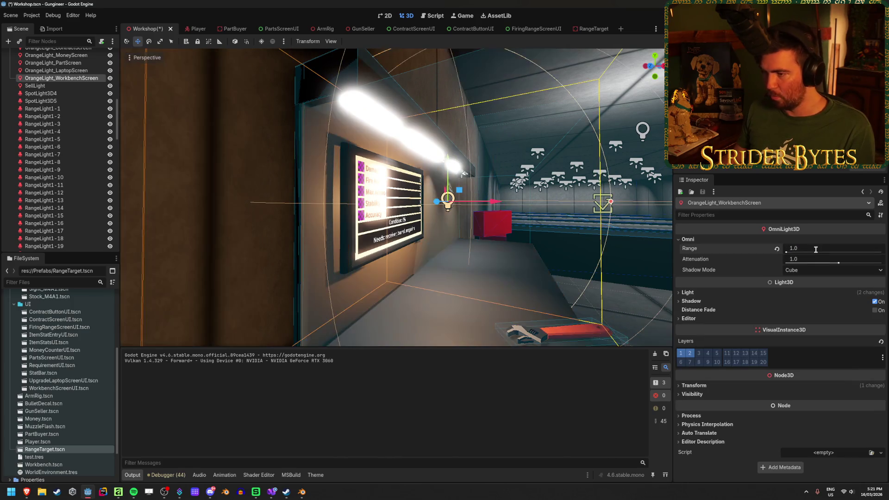
pyautogui.moveTo(371, 196); pyautogui.dragTo(358, 201)
# Step: Hide SpotLight3D, SpotLight3D2 and SpotLight3D3 and save the Workshop scene
pyautogui.click(41, 93)
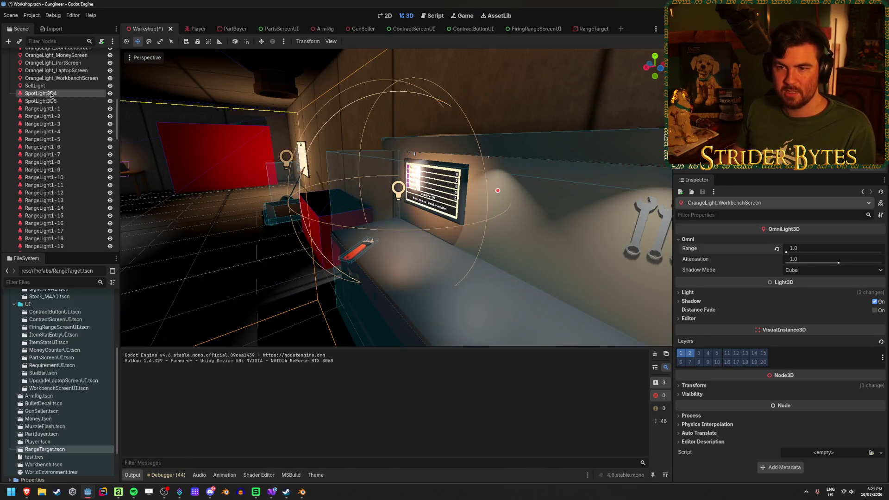
pyautogui.click(46, 102)
pyautogui.press('f')
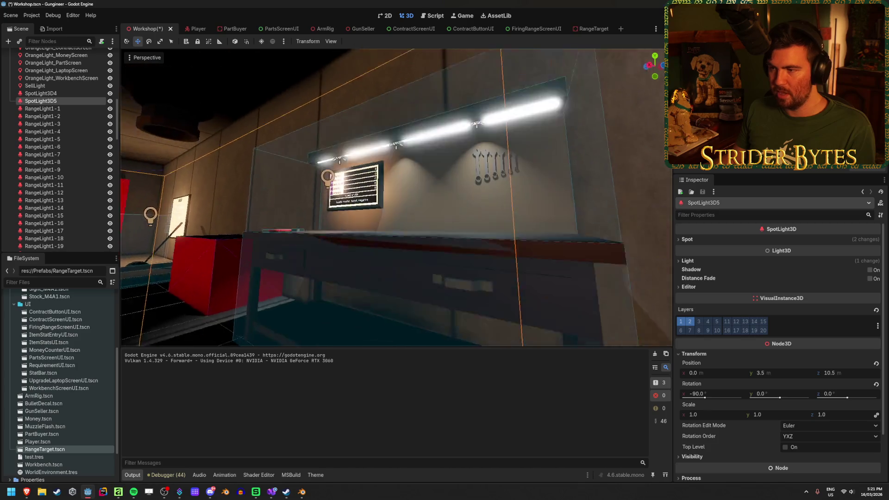
pyautogui.click(338, 197)
pyautogui.press('f')
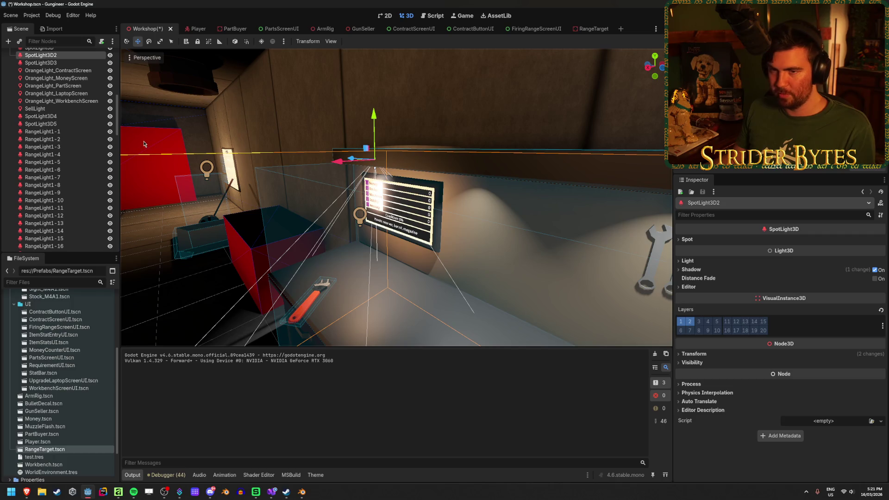
pyautogui.scroll(3, 70, 115)
pyautogui.keyDown('shift'); pyautogui.click(46, 121); pyautogui.keyUp('shift')
pyautogui.keyDown('shift'); pyautogui.click(47, 136); pyautogui.keyUp('shift')
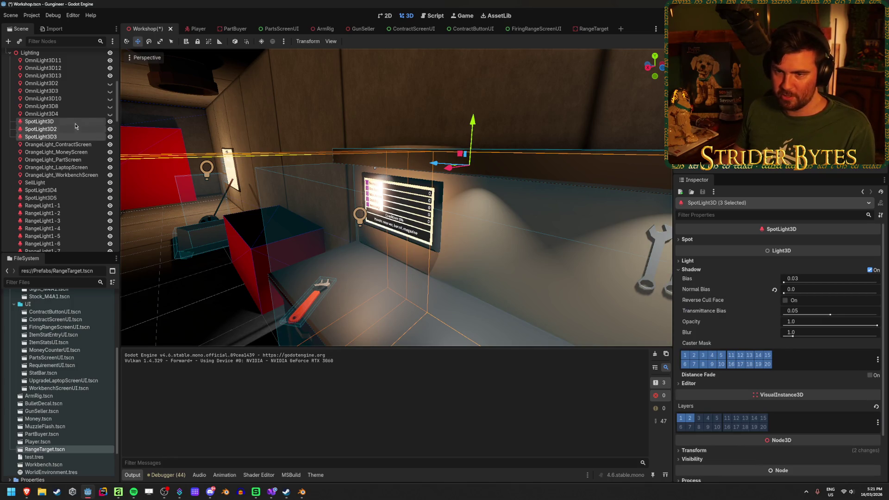
pyautogui.click(110, 121)
pyautogui.click(339, 282)
pyautogui.hotkey('ctrl', 's')
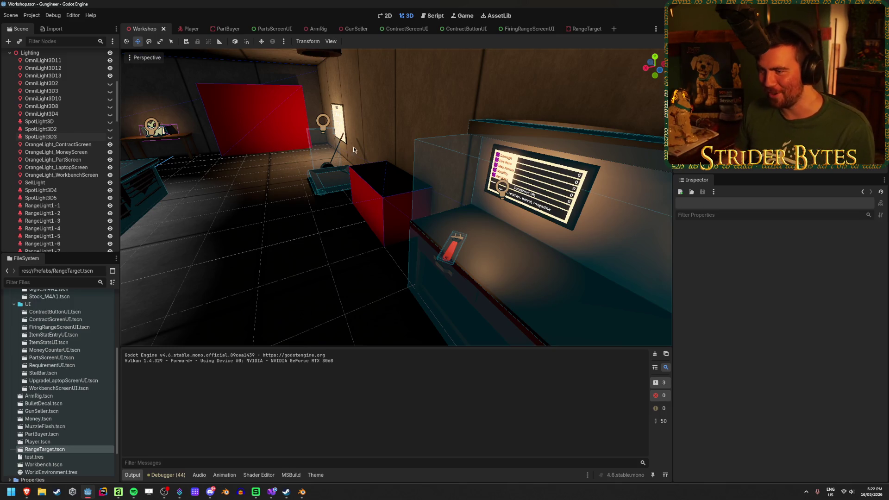
pyautogui.click(501, 190)
# Step: Set OrangeLight_WorkbenchScreen's Omni range to 1.5 and save the Workshop scene
pyautogui.press('f')
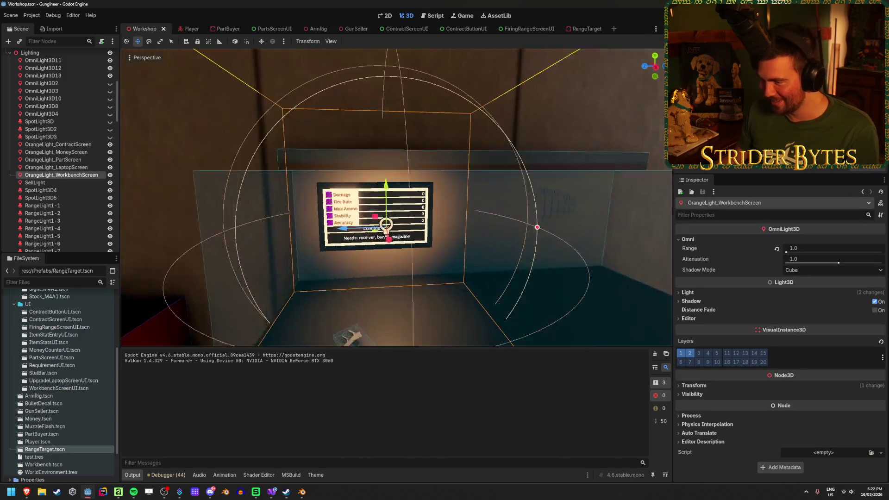
pyautogui.moveTo(324, 222)
pyautogui.mouseDown()
pyautogui.moveTo(371, 235)
pyautogui.moveTo(287, 240)
pyautogui.moveTo(386, 239)
pyautogui.mouseUp()
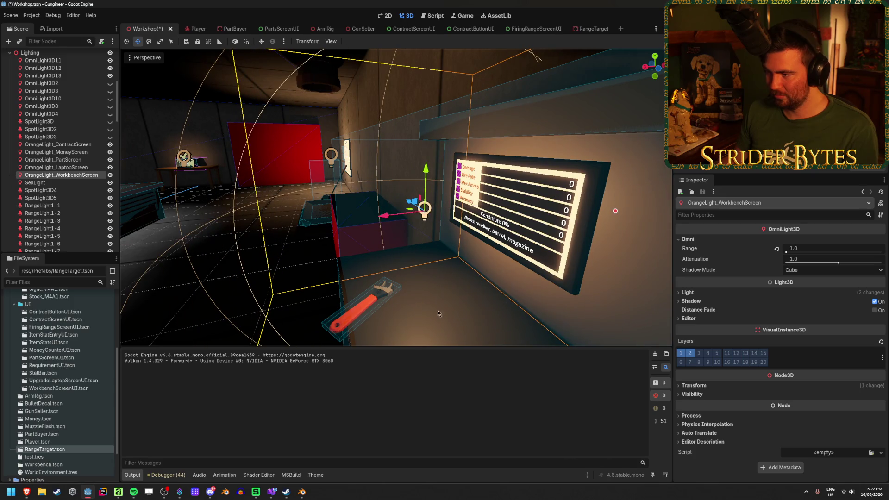
pyautogui.click(337, 327)
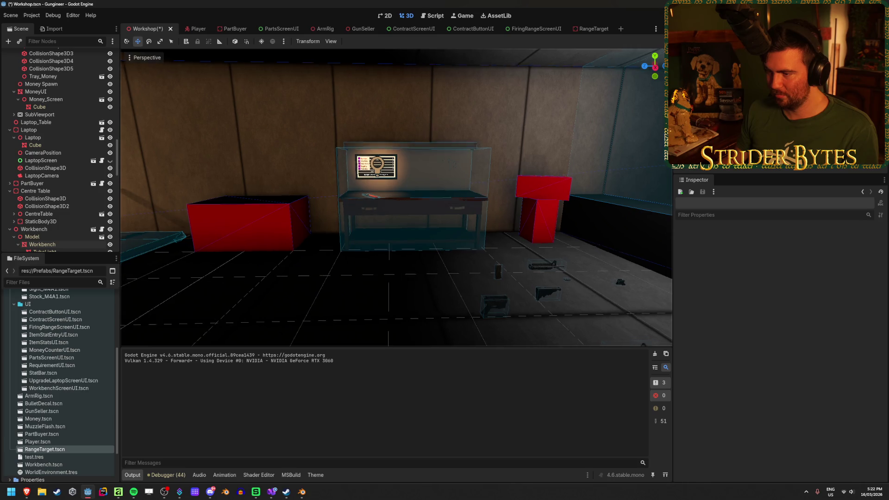
pyautogui.press('w')
pyautogui.press('s')
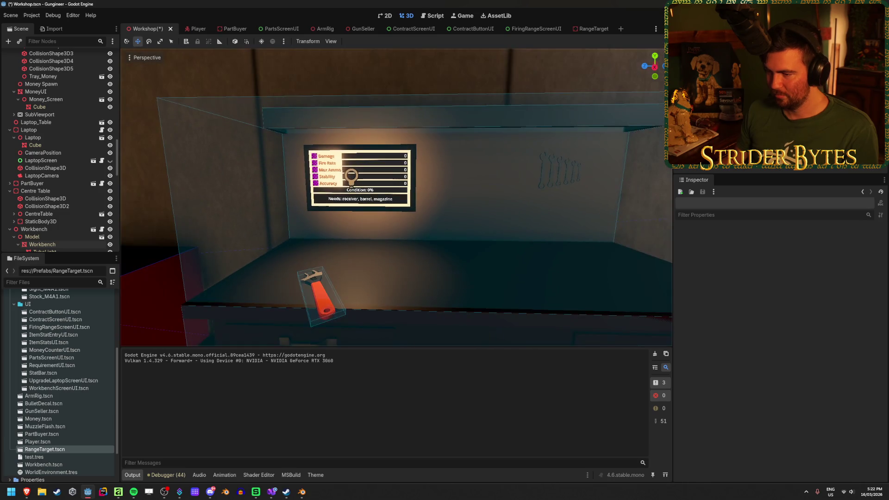
pyautogui.click(350, 185)
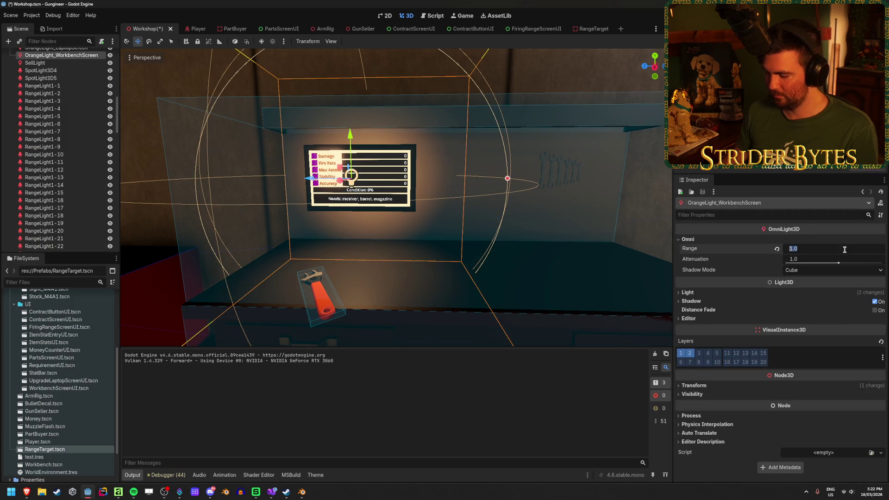
pyautogui.write('1.5')
pyautogui.press('Return')
pyautogui.click(439, 246)
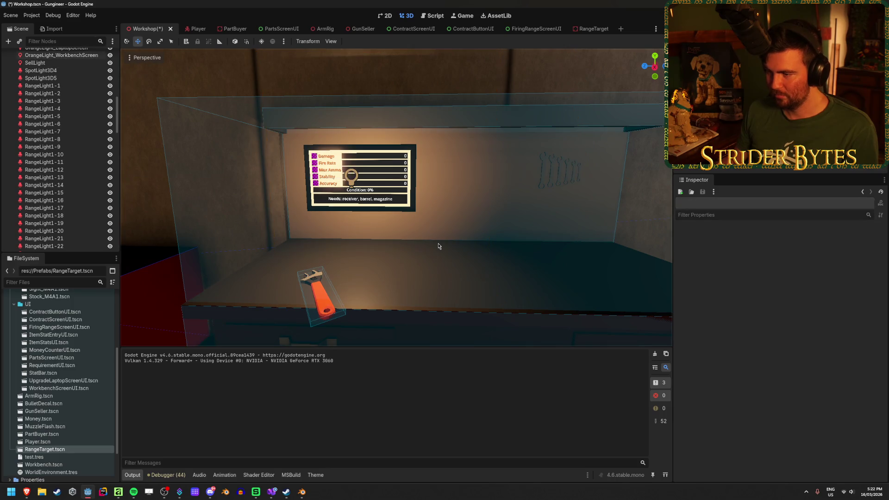
pyautogui.hotkey('ctrl', 's')
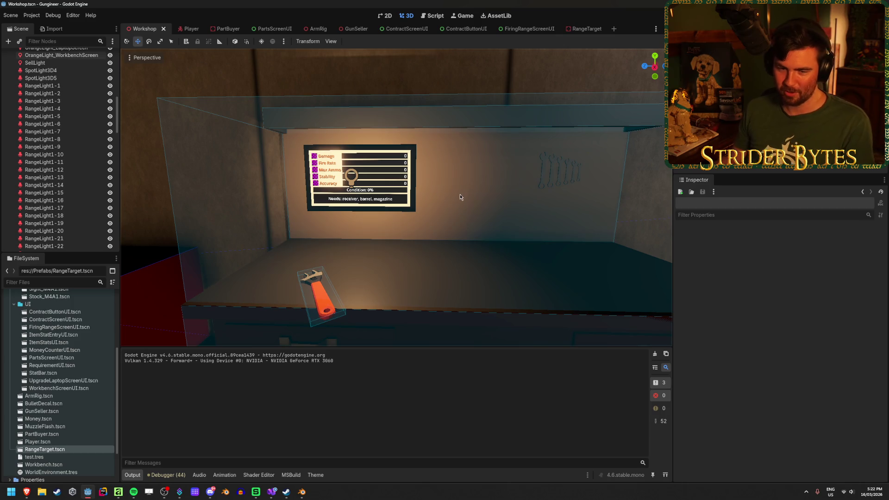
pyautogui.scroll(8, 70, 139)
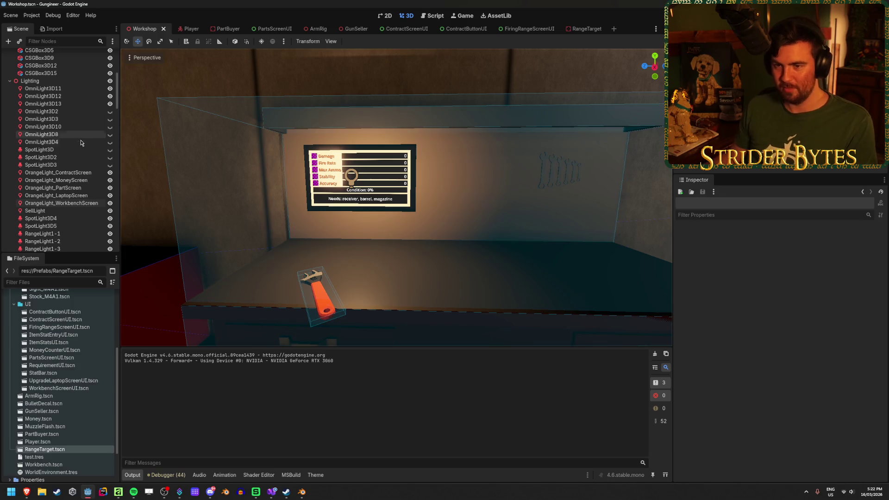
pyautogui.click(85, 148)
# Step: Make SpotLight3D, SpotLight3D2 and SpotLight3D3 visible again
pyautogui.keyDown('shift'); pyautogui.click(93, 164); pyautogui.keyUp('shift')
pyautogui.click(110, 165)
pyautogui.moveTo(395, 198); pyautogui.dragTo(359, 196)
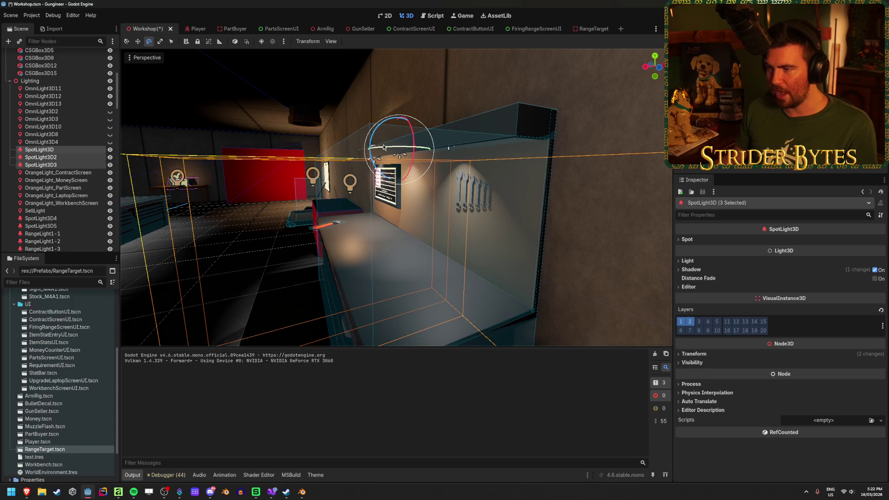
# Step: Rotate the spotlights onto the workbench, tilting SpotLight3D further in local space, and save
pyautogui.moveTo(371, 141)
pyautogui.mouseDown()
pyautogui.moveTo(381, 144)
pyautogui.moveTo(401, 110)
pyautogui.mouseUp()
pyautogui.press('t')
pyautogui.click(65, 150)
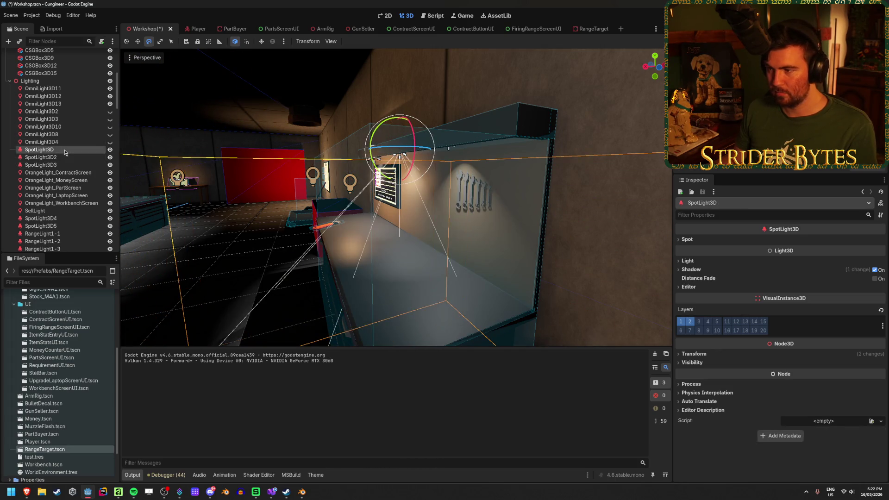
pyautogui.moveTo(373, 138)
pyautogui.mouseDown()
pyautogui.moveTo(403, 152)
pyautogui.moveTo(437, 194)
pyautogui.mouseUp()
pyautogui.click(449, 205)
pyautogui.press('s')
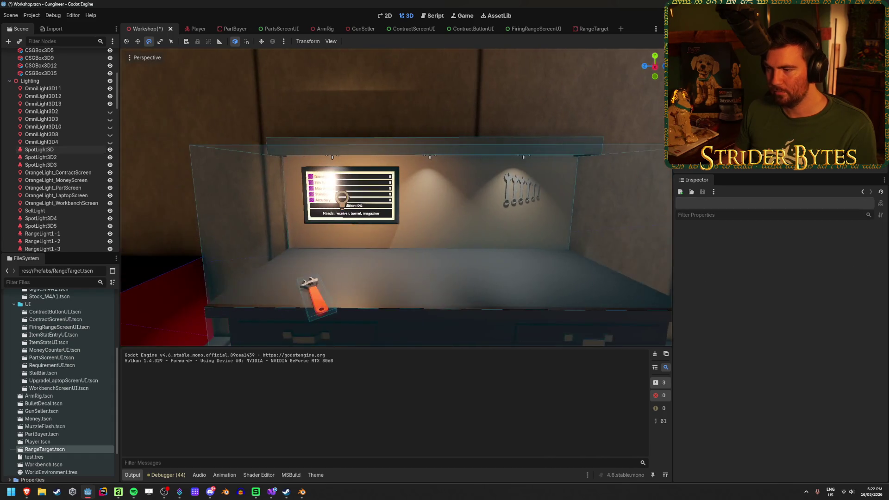
pyautogui.hotkey('ctrl', 's')
pyautogui.press('w')
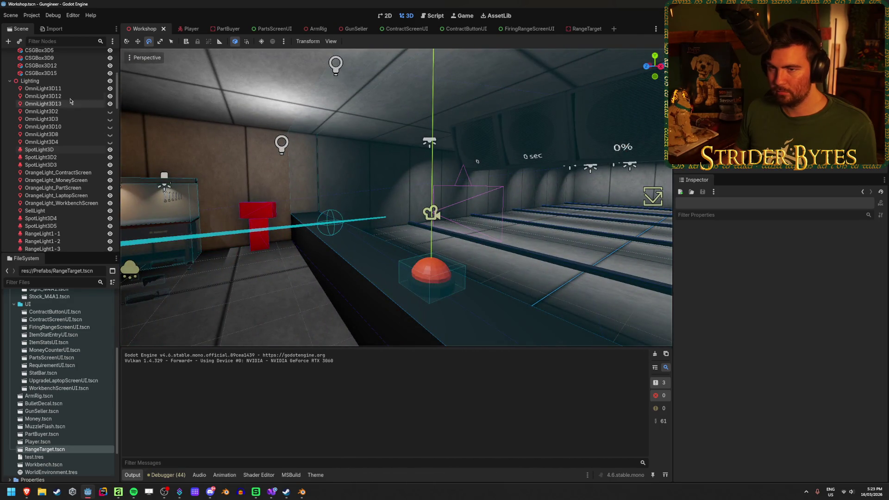
# Step: Turn on shadows for OmniLight3D11 through OmniLight3D13 and save the scene
pyautogui.click(65, 89)
pyautogui.keyDown('shift'); pyautogui.click(72, 105); pyautogui.keyUp('shift')
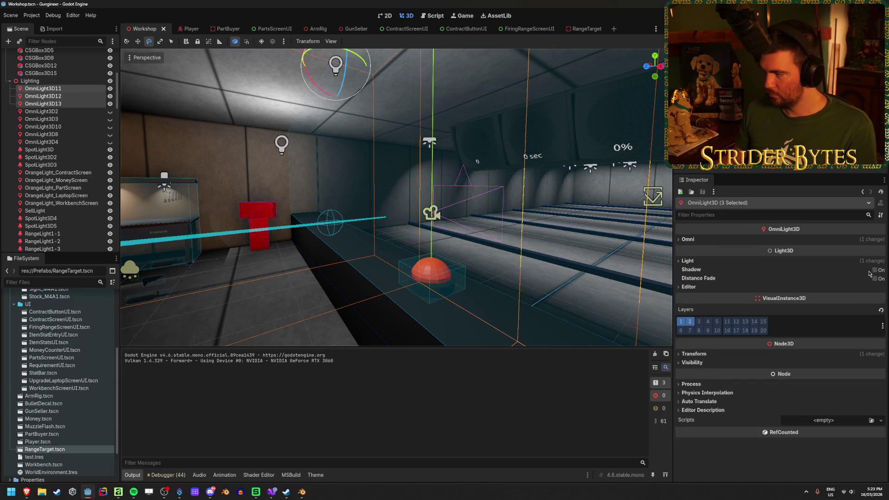
pyautogui.click(875, 271)
pyautogui.click(874, 271)
pyautogui.click(875, 271)
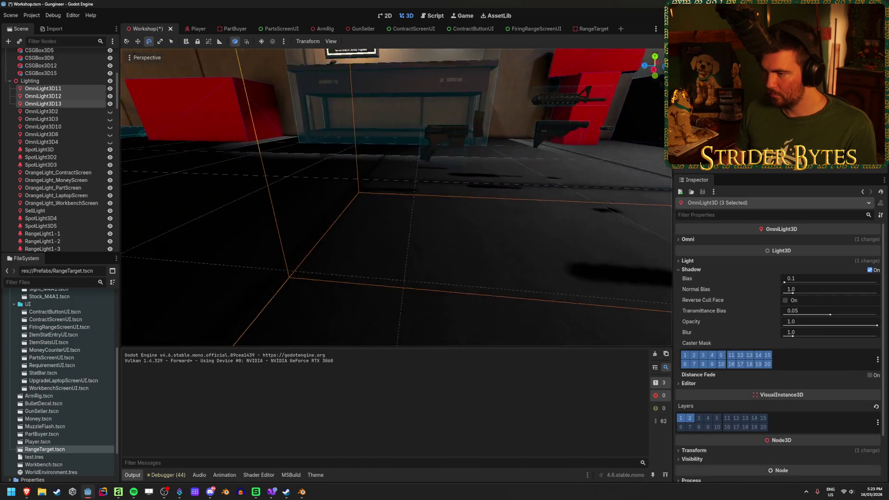
pyautogui.hotkey('ctrl', 's')
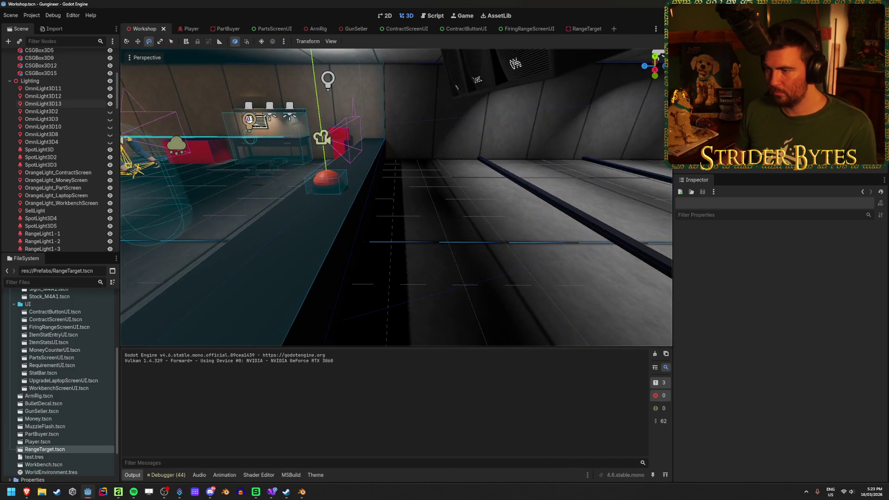
# Step: Turn on shadows for SpotLight3D4 and SpotLight3D5 and save the scene
pyautogui.moveTo(396, 200); pyautogui.dragTo(396, 153)
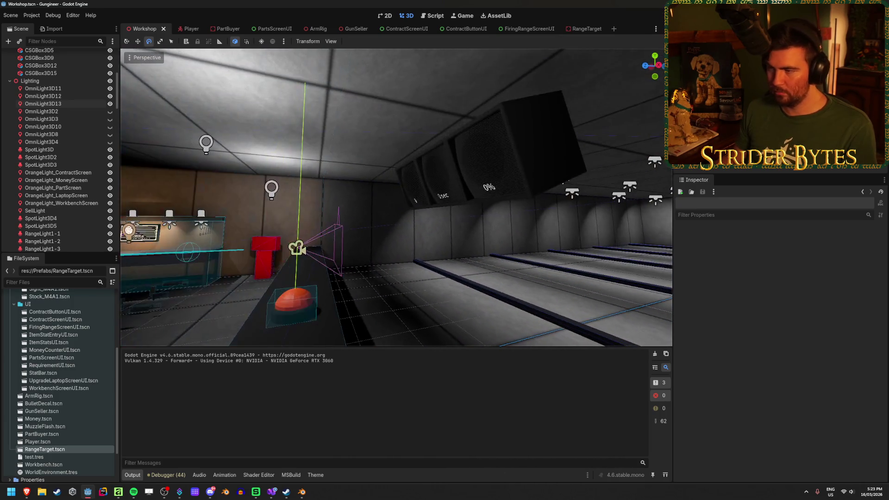
pyautogui.moveTo(396, 199)
pyautogui.mouseDown()
pyautogui.moveTo(379, 199)
pyautogui.moveTo(408, 195)
pyautogui.moveTo(315, 203)
pyautogui.moveTo(342, 199)
pyautogui.mouseUp()
pyautogui.moveTo(331, 253); pyautogui.dragTo(182, 198)
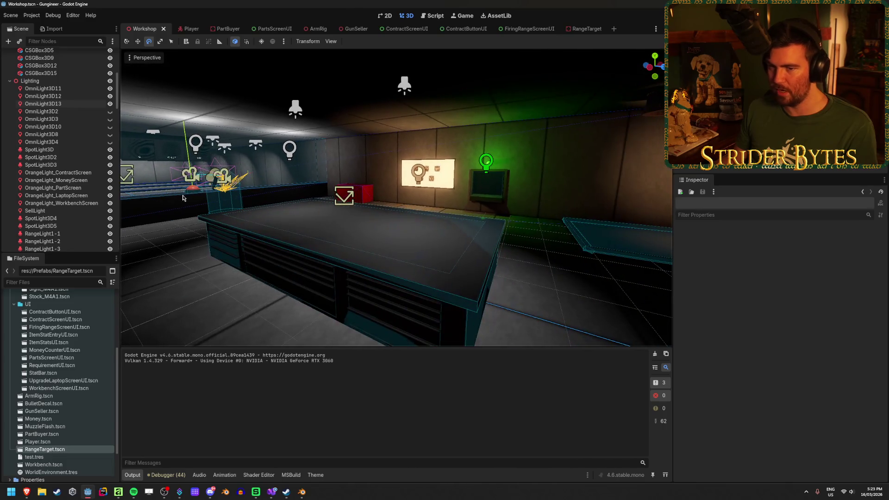
pyautogui.scroll(-4, 60, 153)
pyautogui.click(70, 144)
pyautogui.keyDown('shift'); pyautogui.click(71, 152); pyautogui.keyUp('shift')
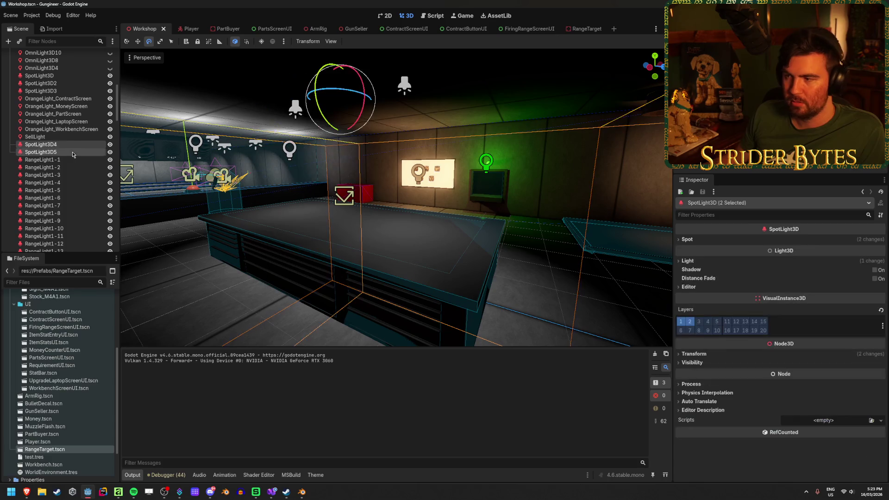
pyautogui.click(877, 271)
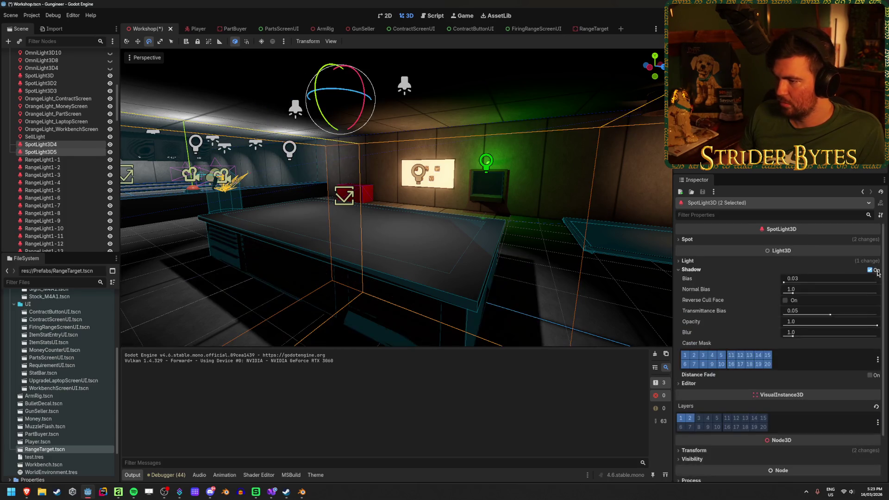
pyautogui.click(205, 275)
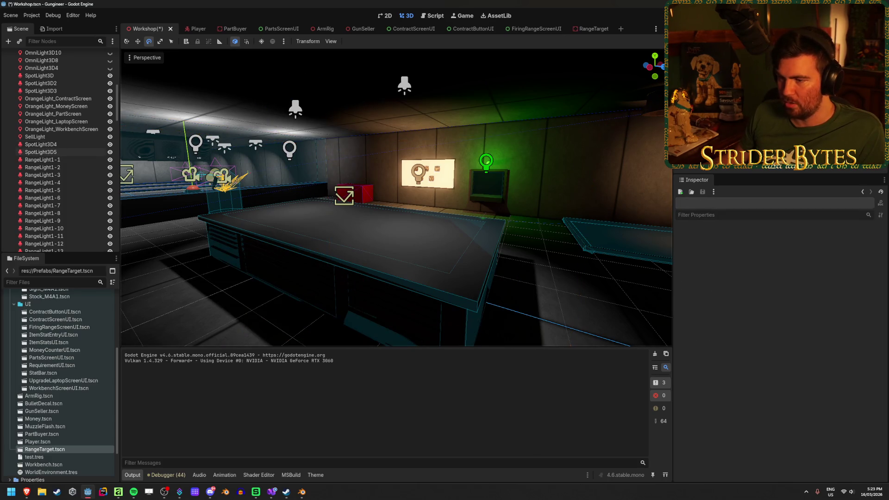
pyautogui.hotkey('ctrl', 's')
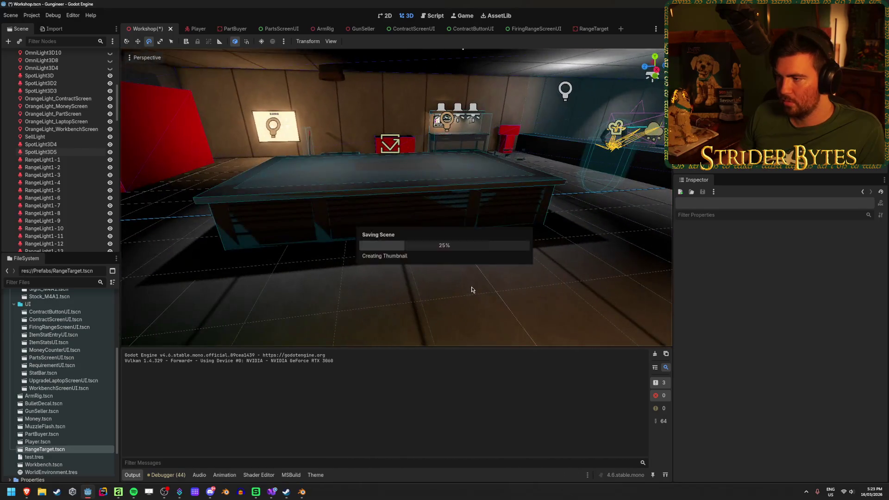
pyautogui.press('F5')
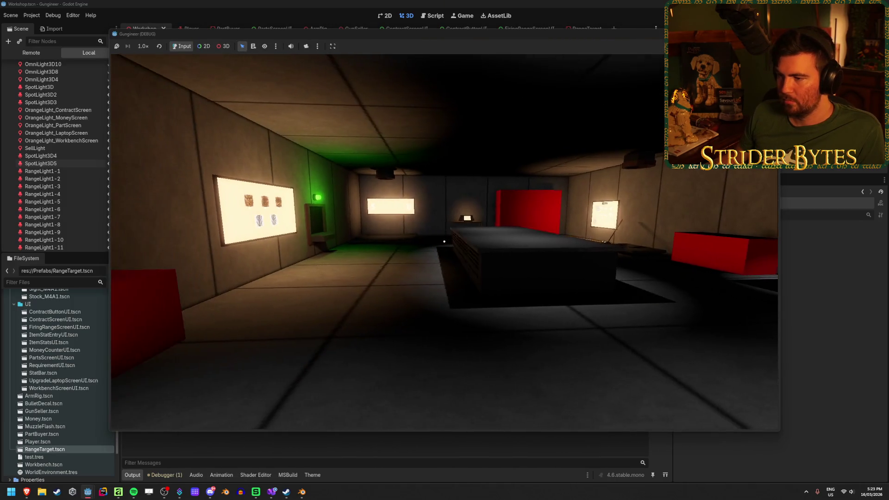
pyautogui.press('w')
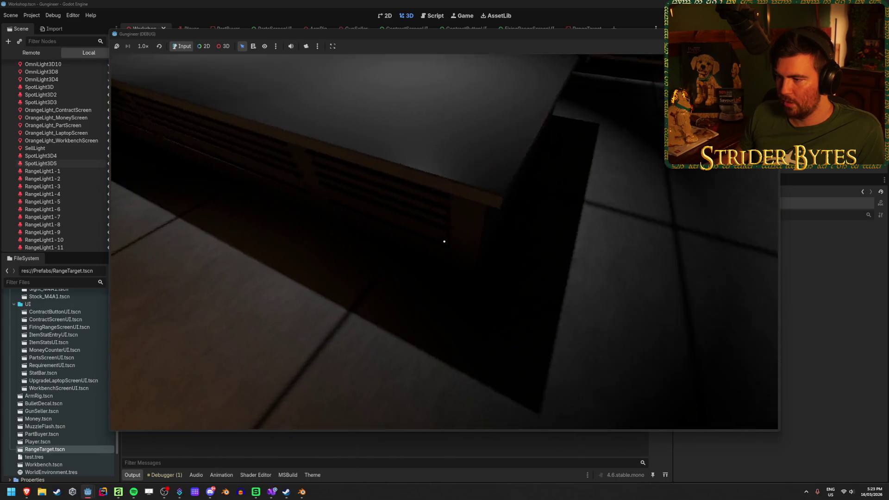
pyautogui.press('s')
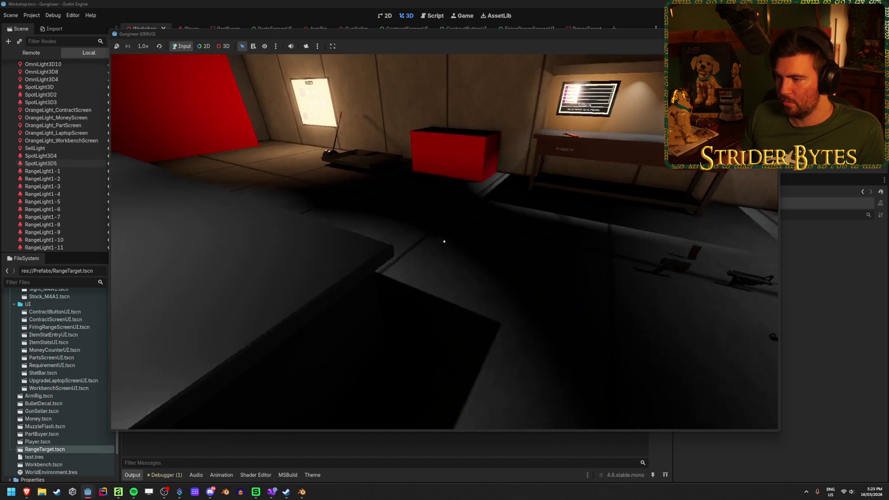
pyautogui.press('w')
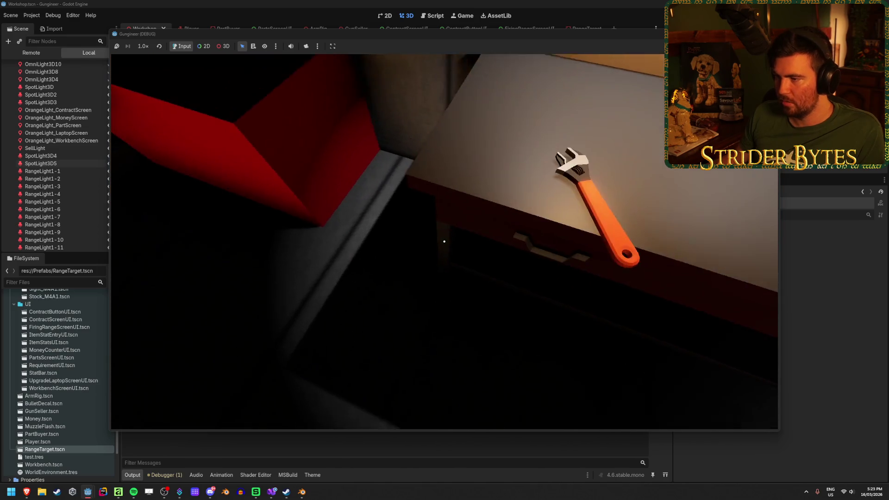
pyautogui.press('s')
pyautogui.press('w')
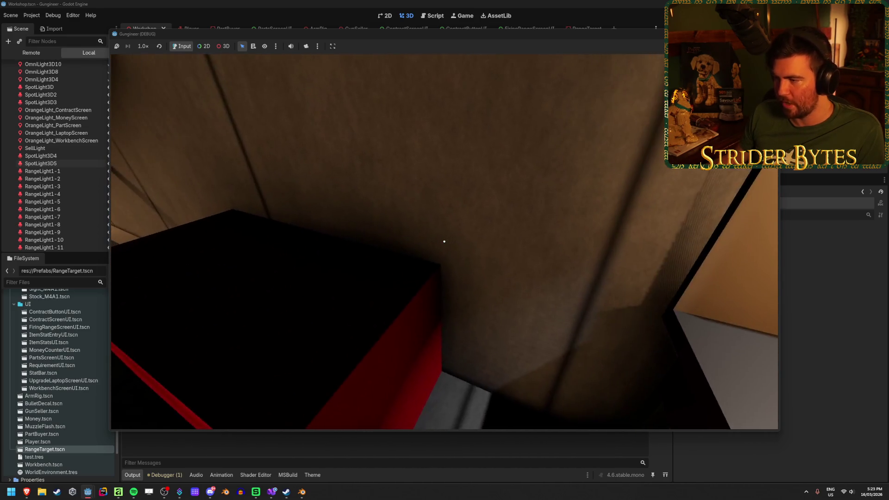
pyautogui.press('s')
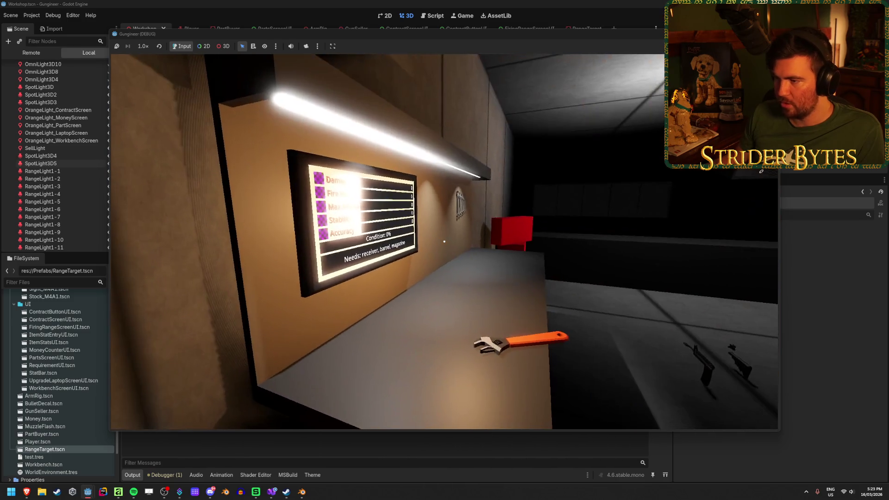
pyautogui.press('w')
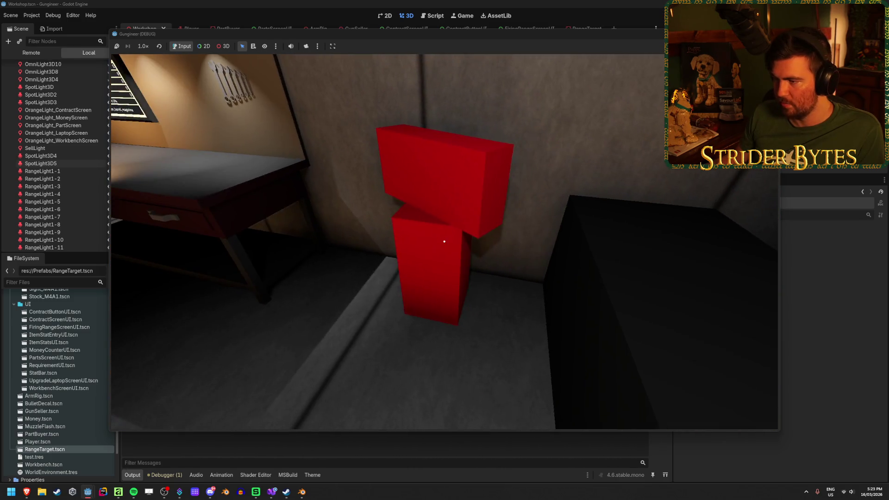
pyautogui.press('s')
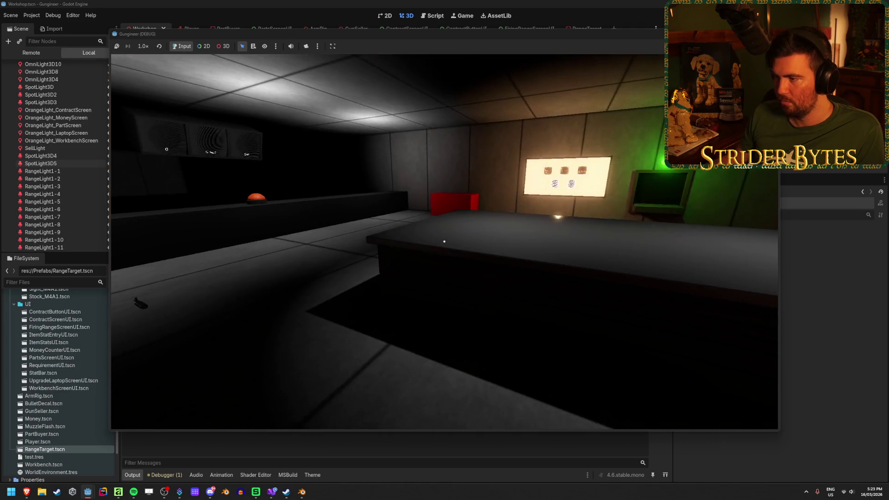
pyautogui.press('w')
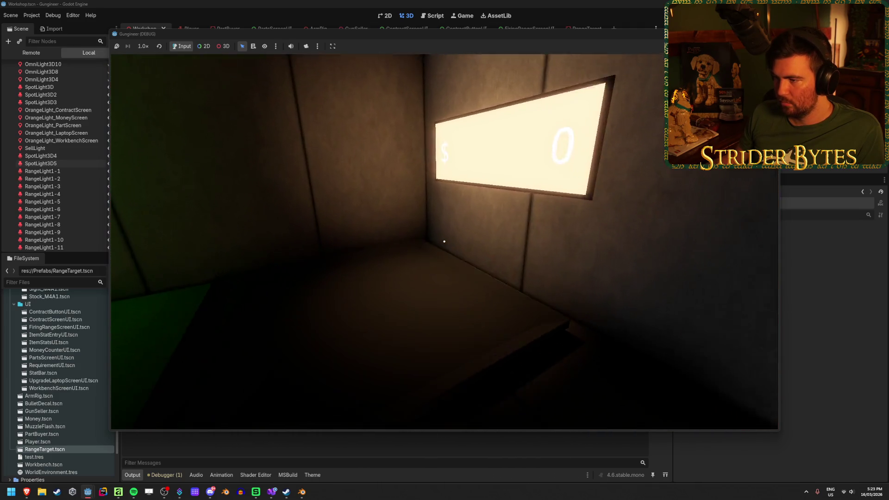
pyautogui.press('F8')
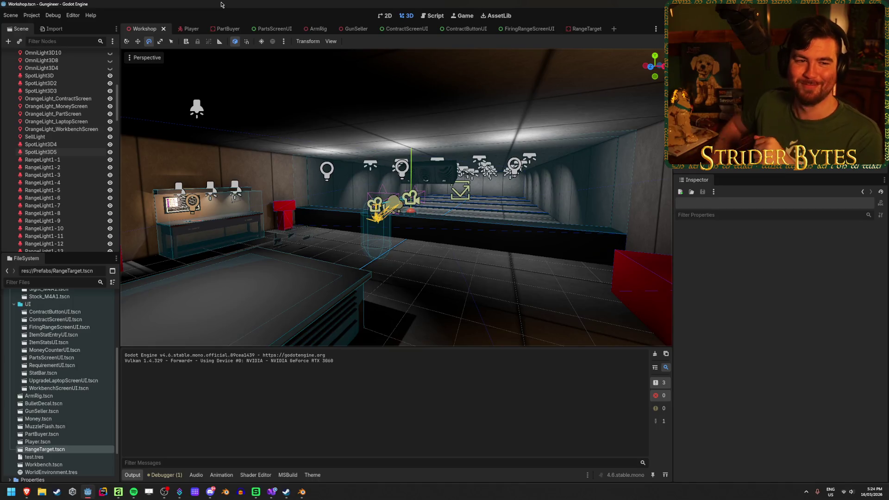